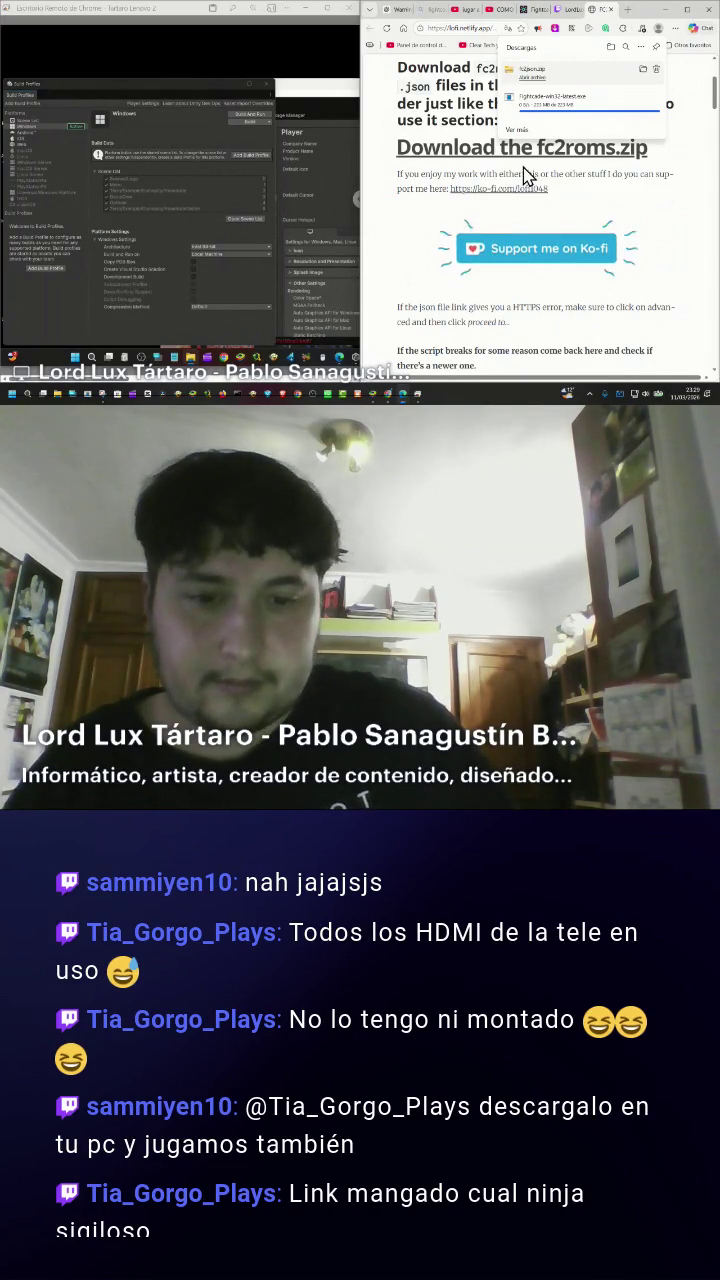
Maximize the remote desktop and open the Fortnite Ibiza Madness Windows 3 build folder.
{"action": "left_click_drag", "start_coordinate": [660, 9], "coordinate": [665, 20]}
{"action": "left_click", "coordinate": [658, 18]}
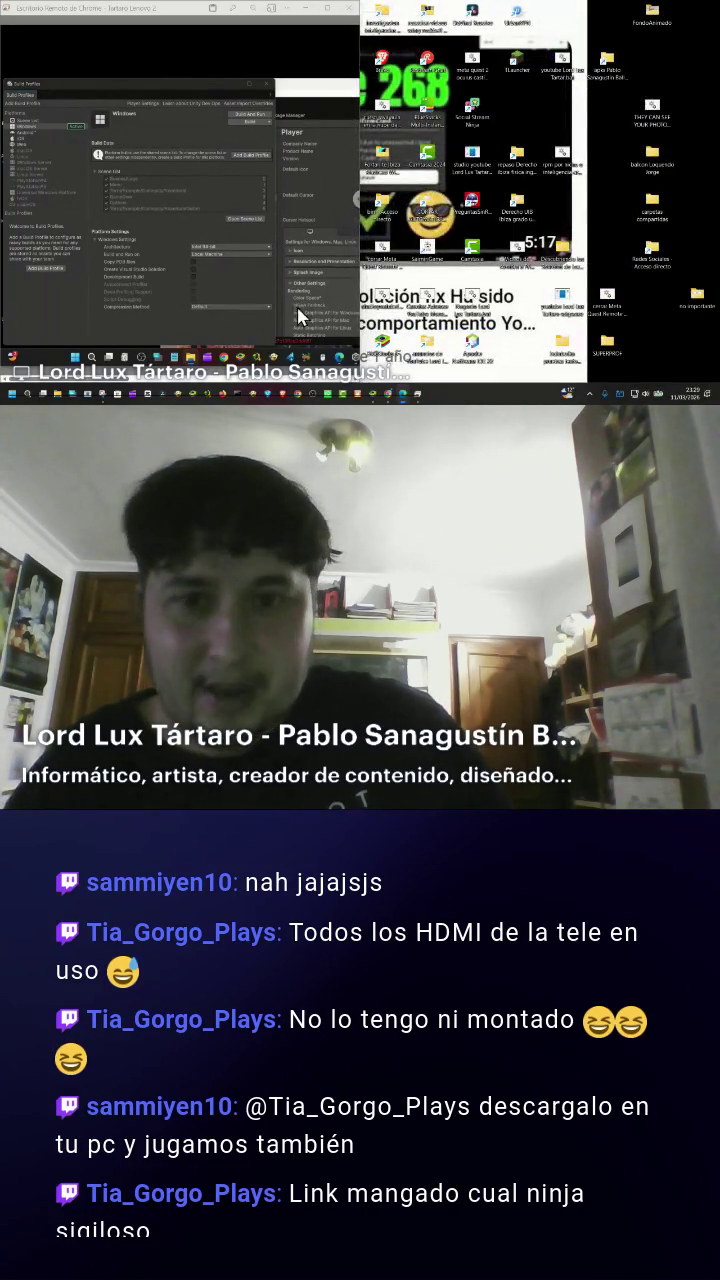
{"action": "left_click", "coordinate": [328, 10]}
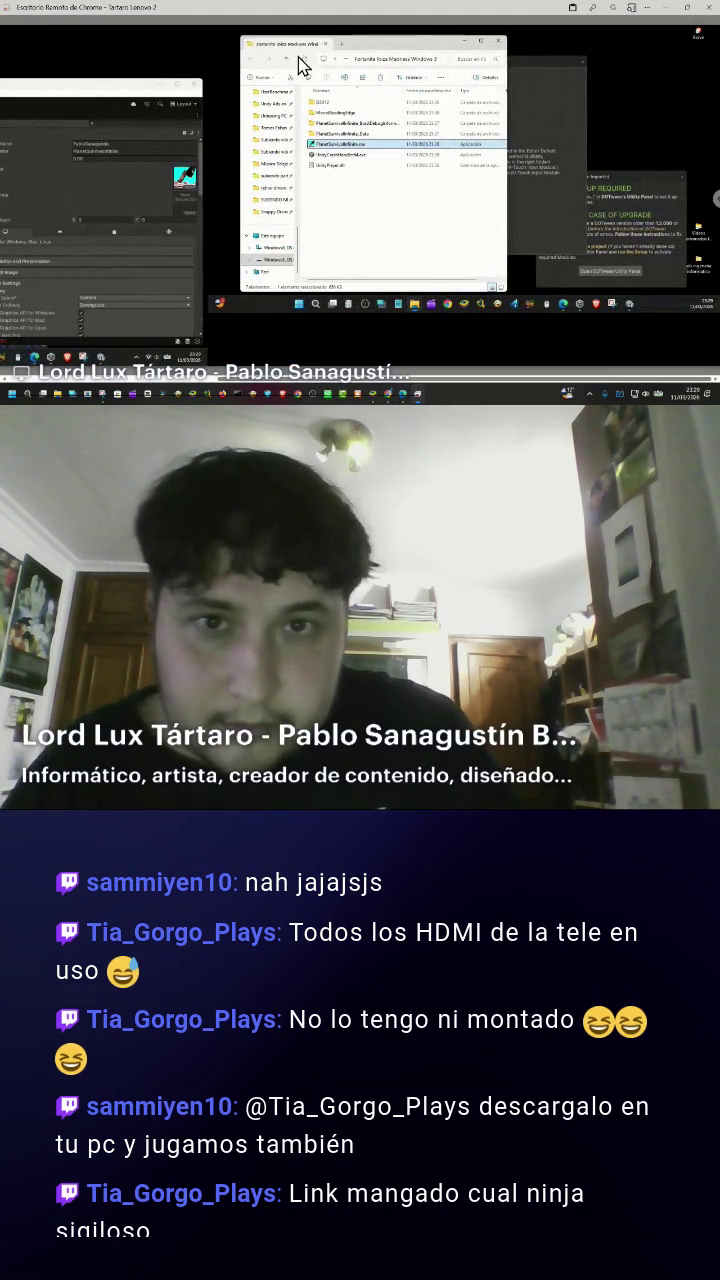
{"action": "left_click", "coordinate": [288, 60]}
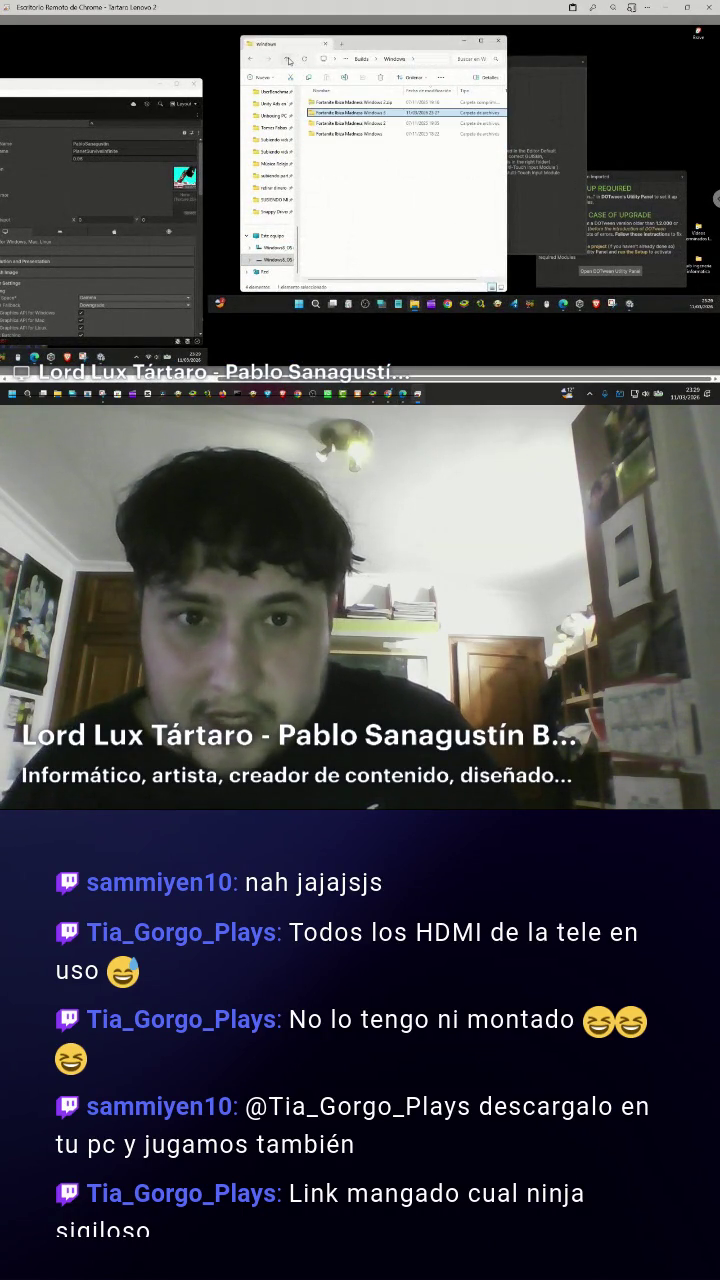
{"action": "double_click", "coordinate": [348, 113]}
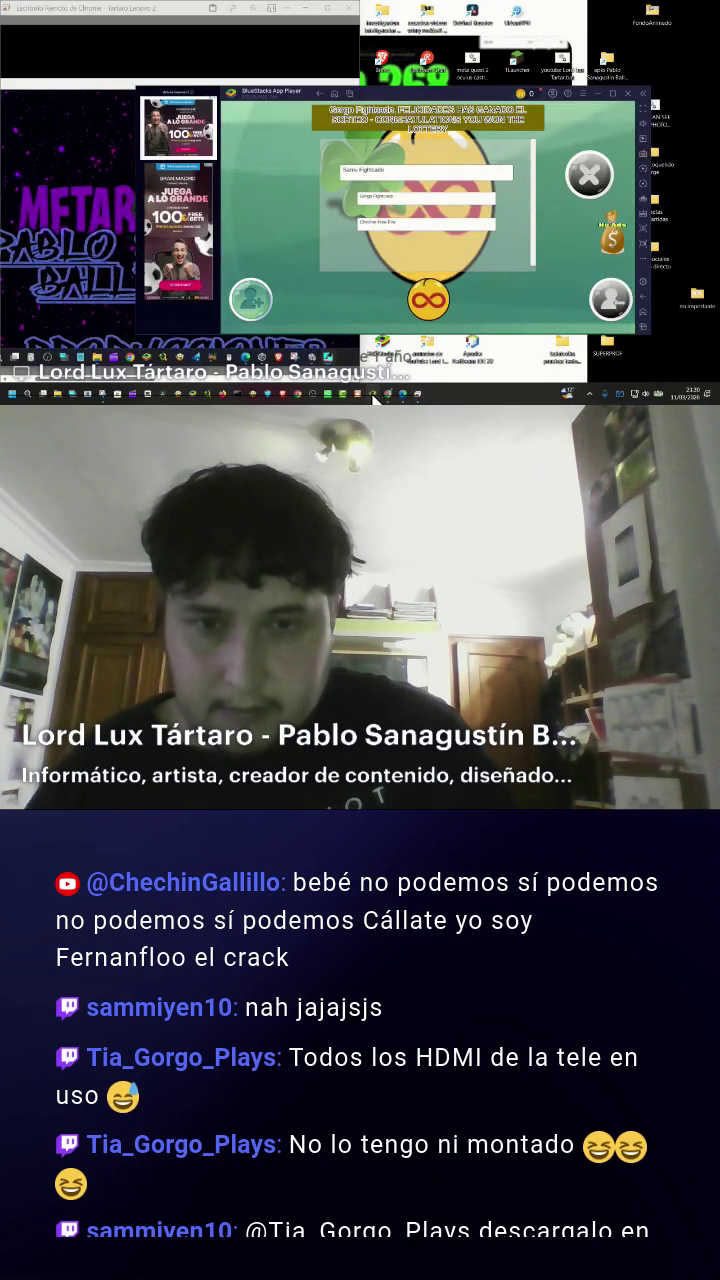
Close the game's lottery popup and dismiss all three recent app cards.
{"action": "left_click", "coordinate": [590, 176]}
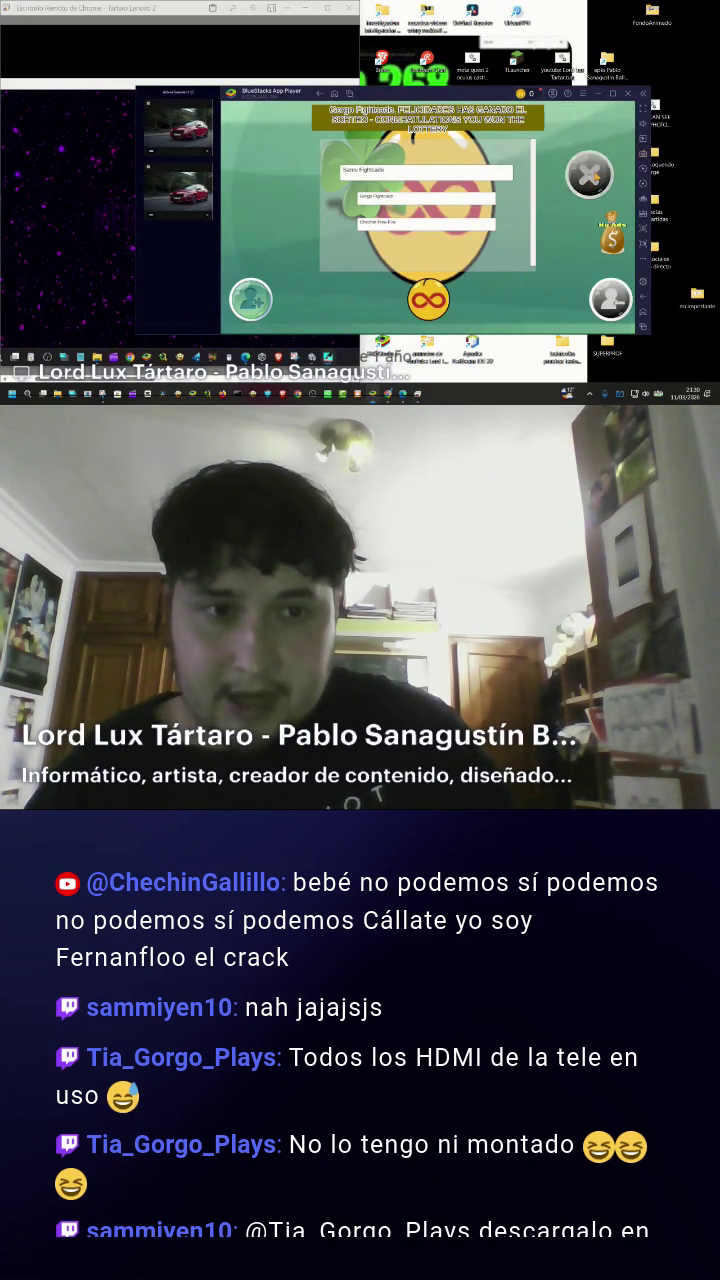
{"action": "left_click", "coordinate": [351, 96]}
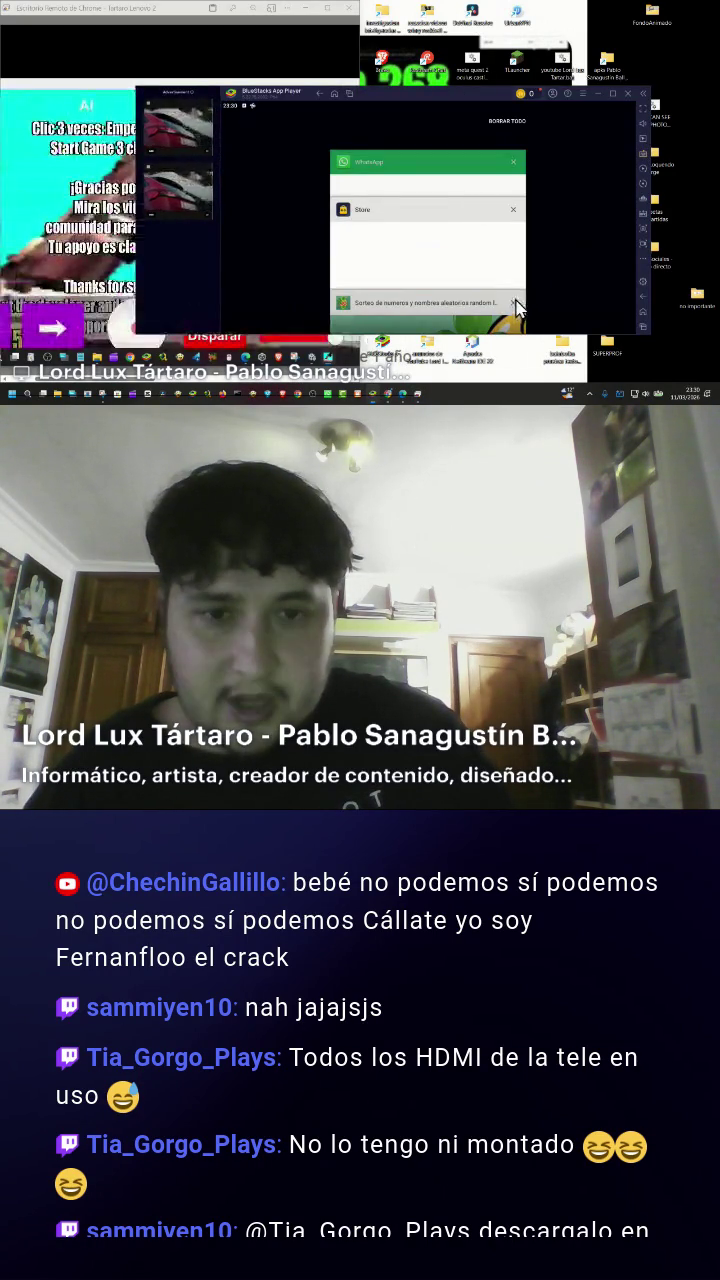
{"action": "left_click", "coordinate": [516, 299]}
{"action": "left_click", "coordinate": [514, 217]}
{"action": "left_click", "coordinate": [514, 177]}
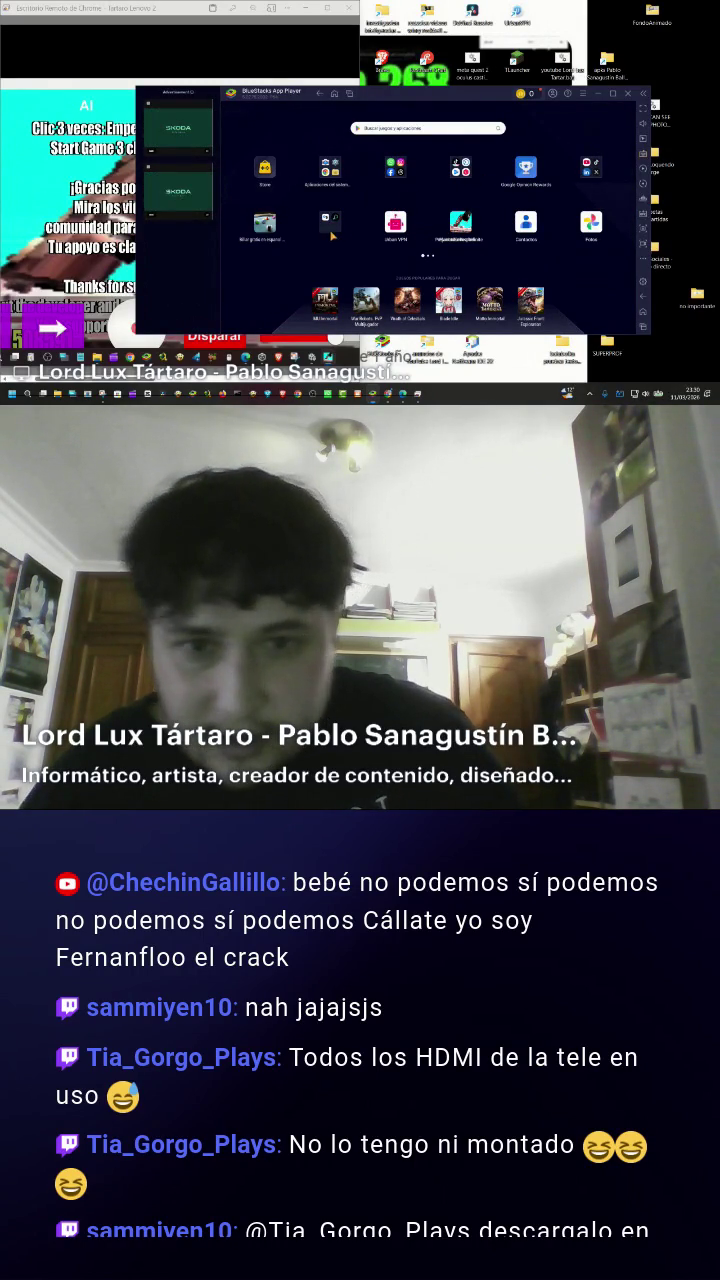
Launch the Play Store from the System apps folder.
{"action": "left_click", "coordinate": [398, 167]}
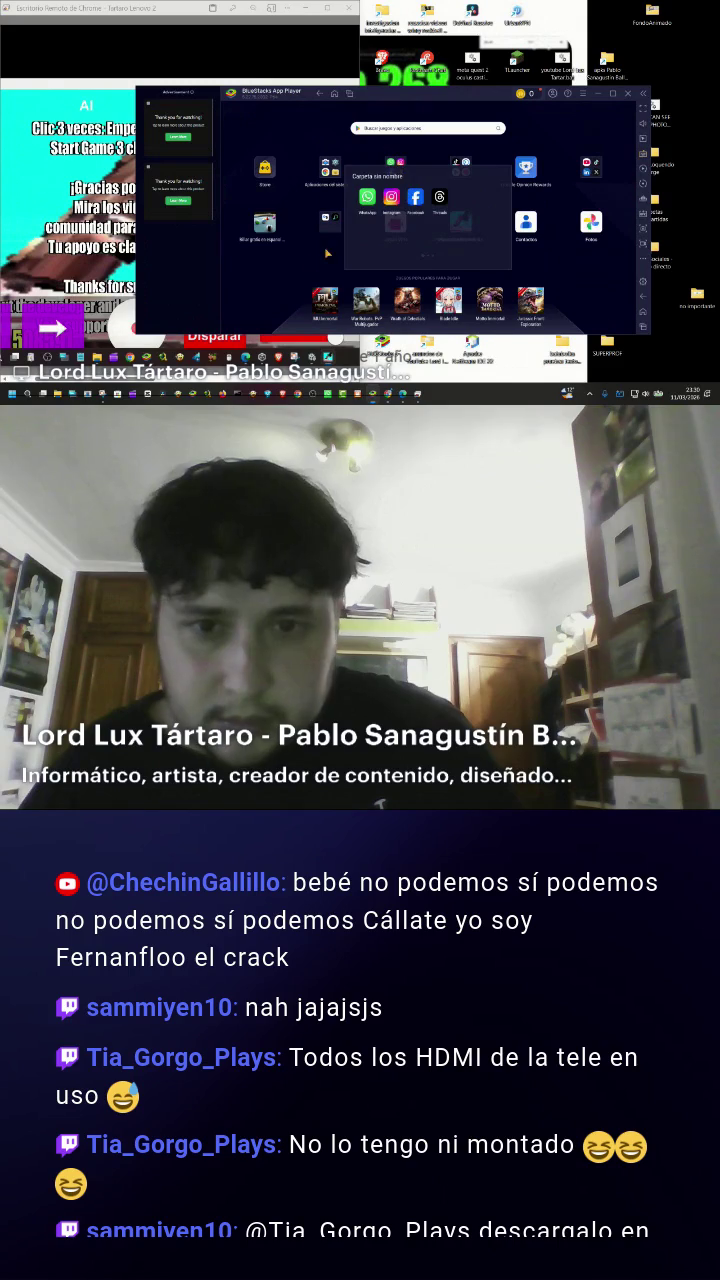
{"action": "left_click", "coordinate": [310, 222]}
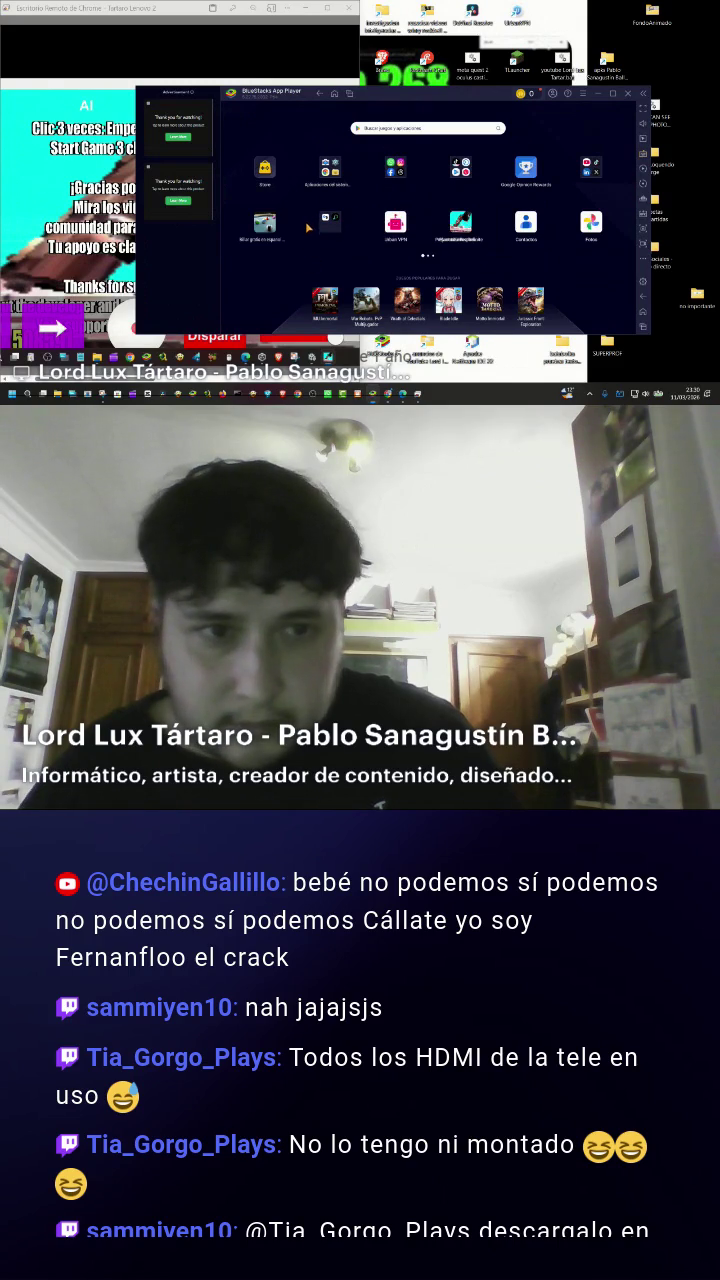
{"action": "left_click", "coordinate": [334, 172]}
{"action": "left_click", "coordinate": [462, 199]}
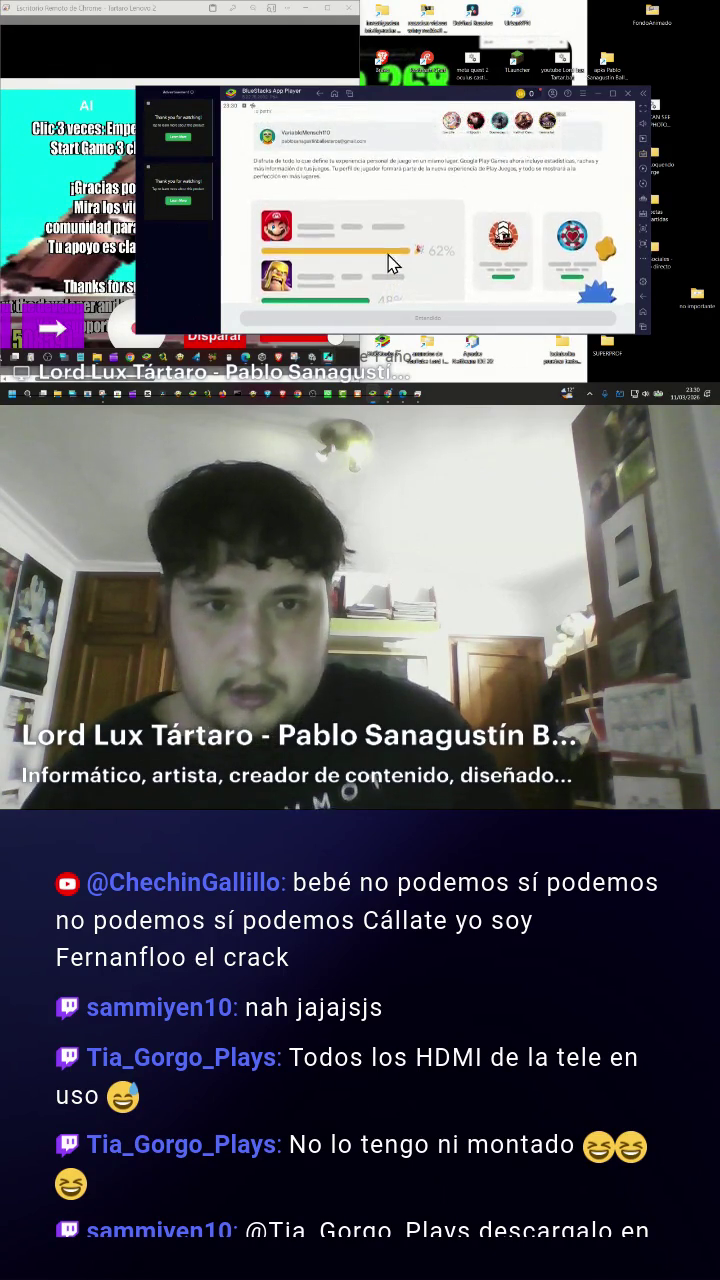
Get past the Play Store welcome pages and acknowledge the Play Points introduction.
{"action": "left_click_drag", "start_coordinate": [388, 106], "coordinate": [390, 255]}
{"action": "left_click", "coordinate": [447, 306]}
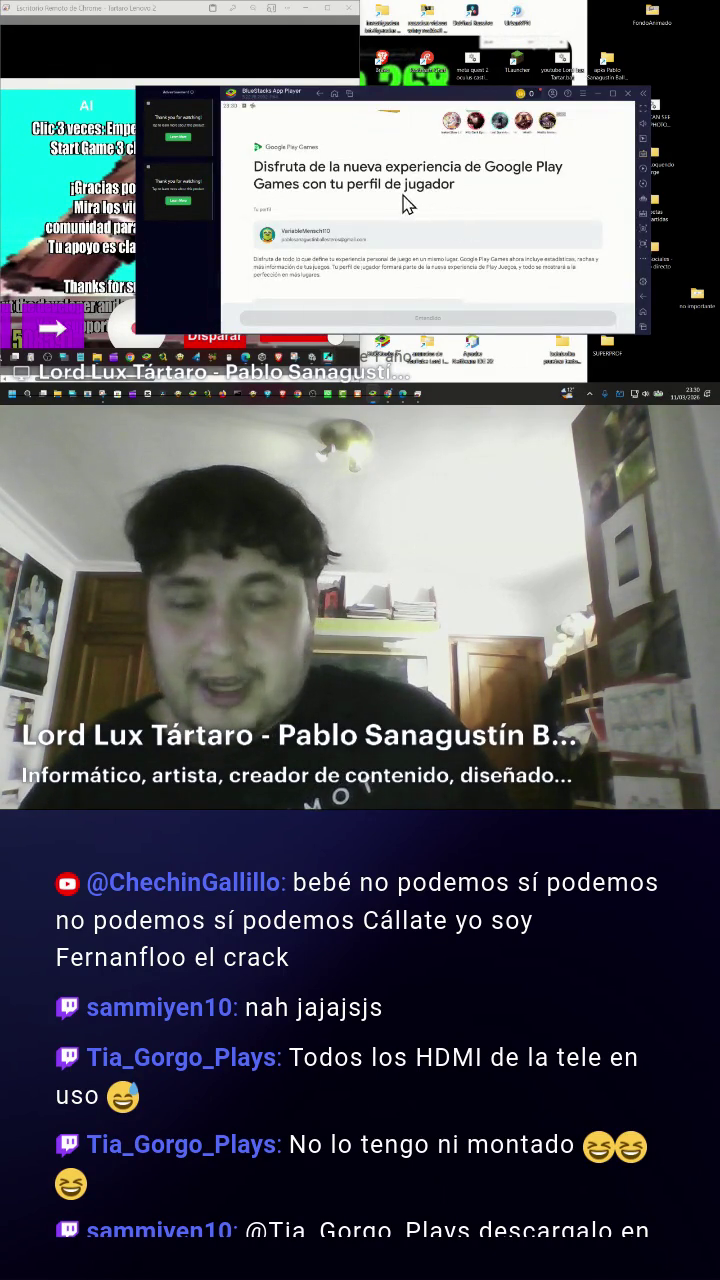
{"action": "scroll", "coordinate": [410, 205], "scroll_direction": "down", "scroll_amount": 2}
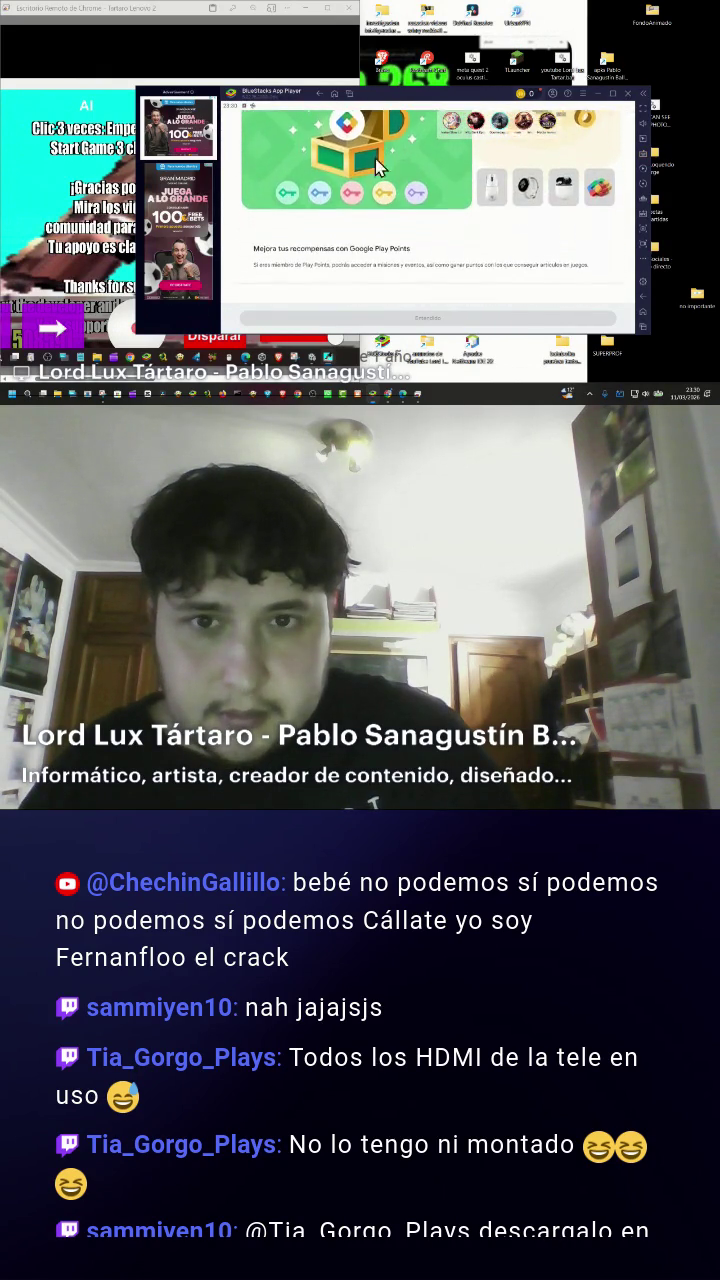
{"action": "left_click", "coordinate": [436, 322]}
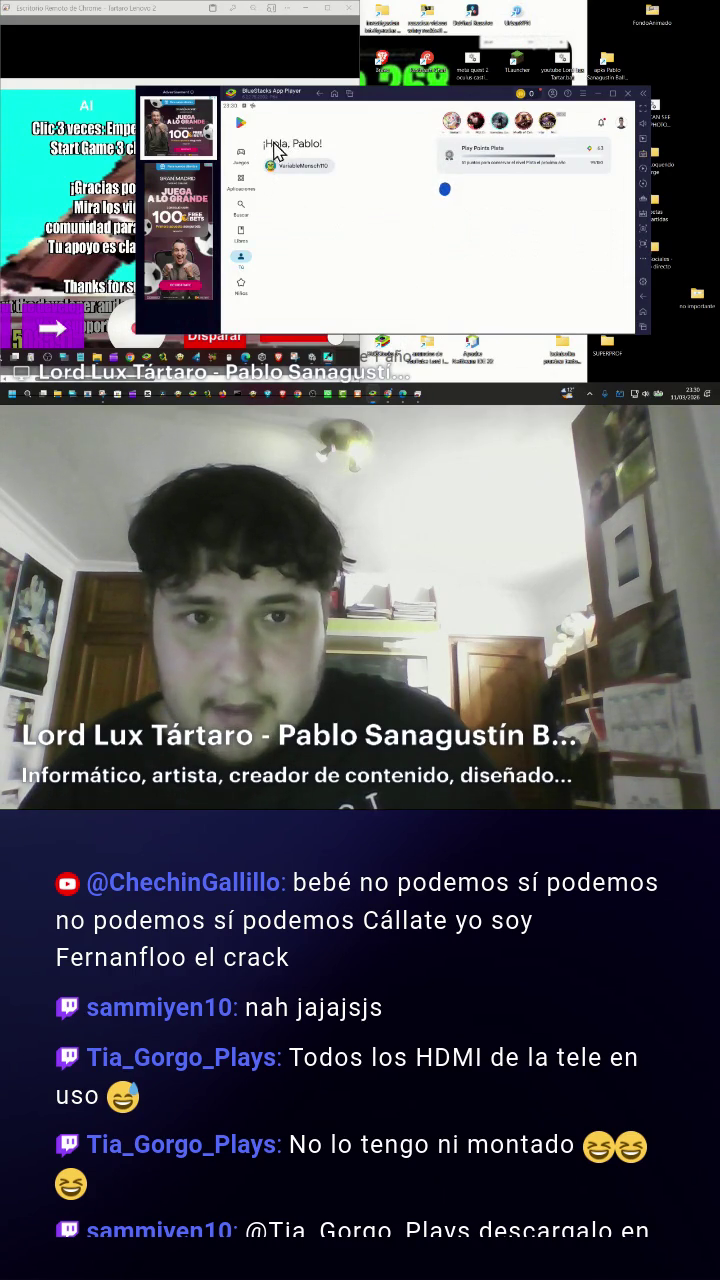
Search the Play Store for "fortnite ibiza madness".
{"action": "left_click", "coordinate": [244, 214]}
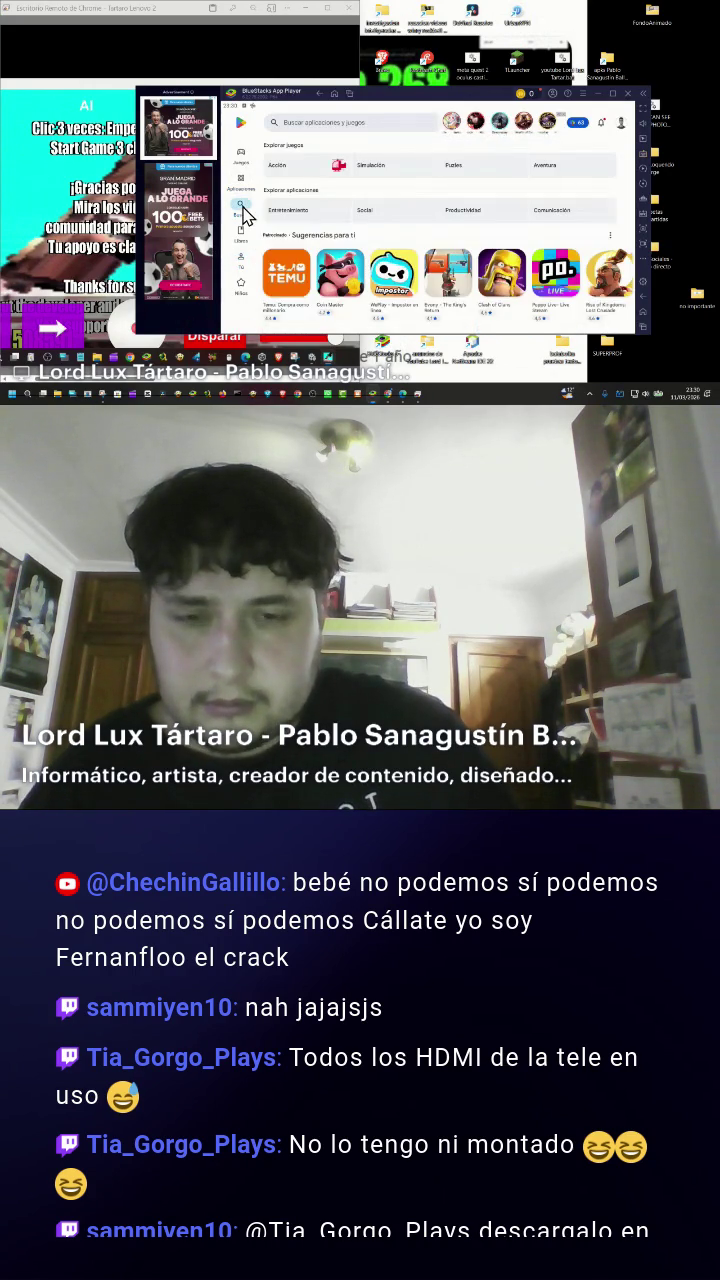
{"action": "left_click", "coordinate": [316, 137]}
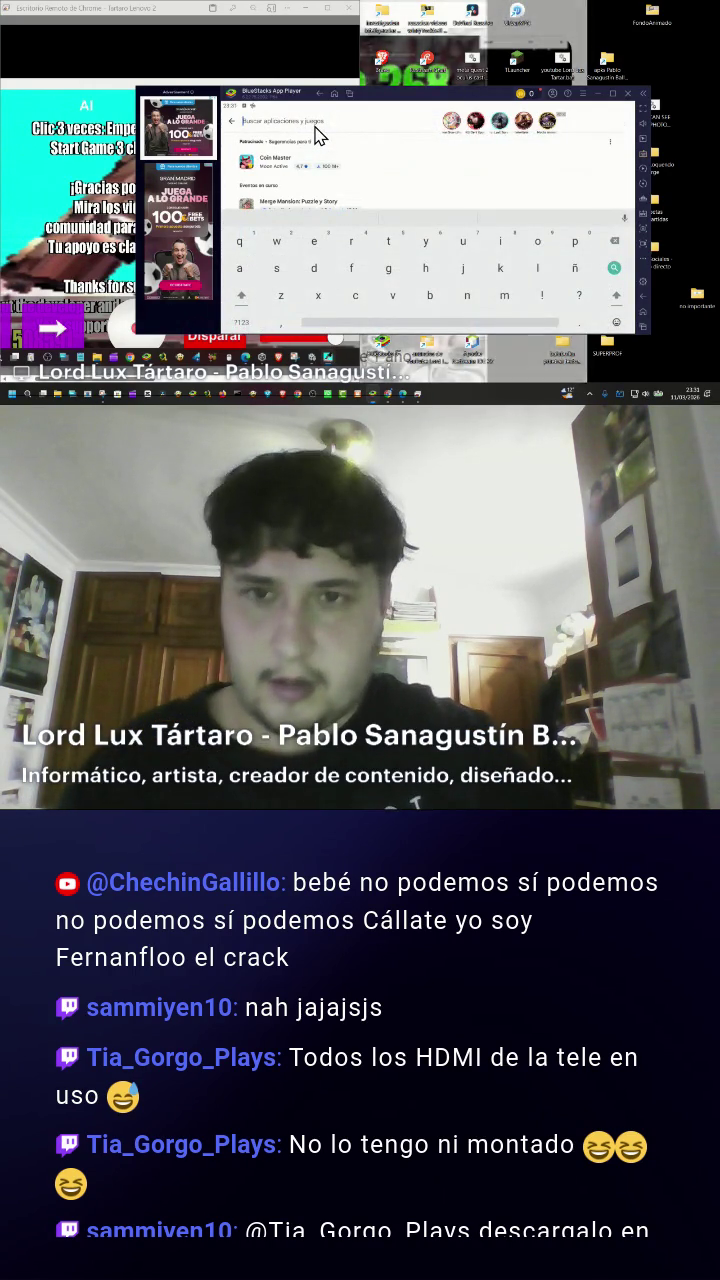
{"action": "type", "text": "feortanite ibiza madness"}
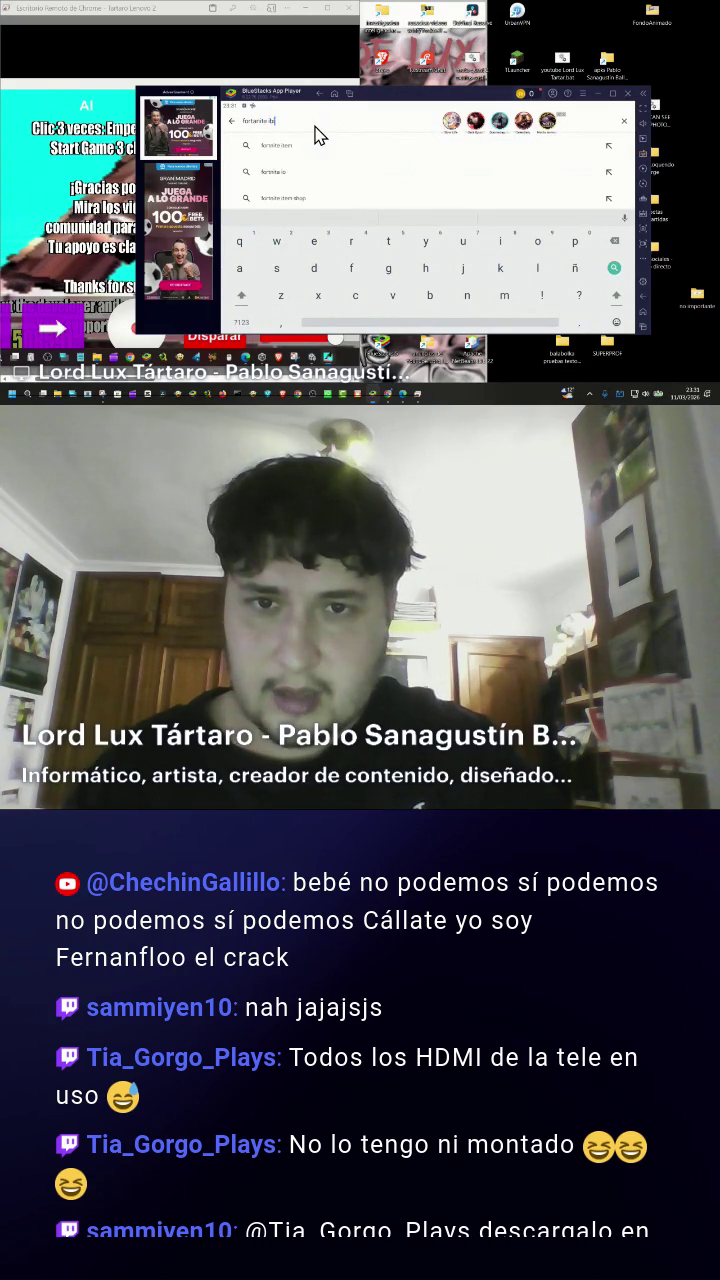
{"action": "key", "text": "BackSpace"}
{"action": "type", "text": "nite ibiza madness"}
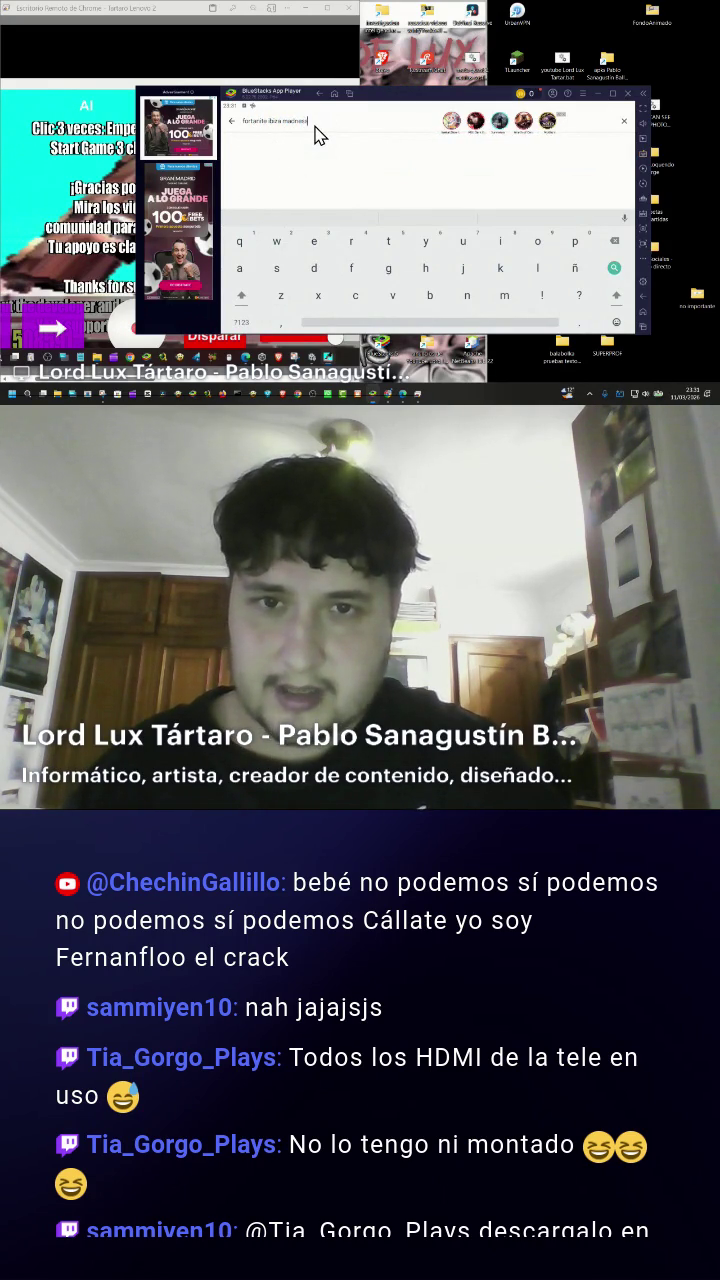
{"action": "key", "text": "Return"}
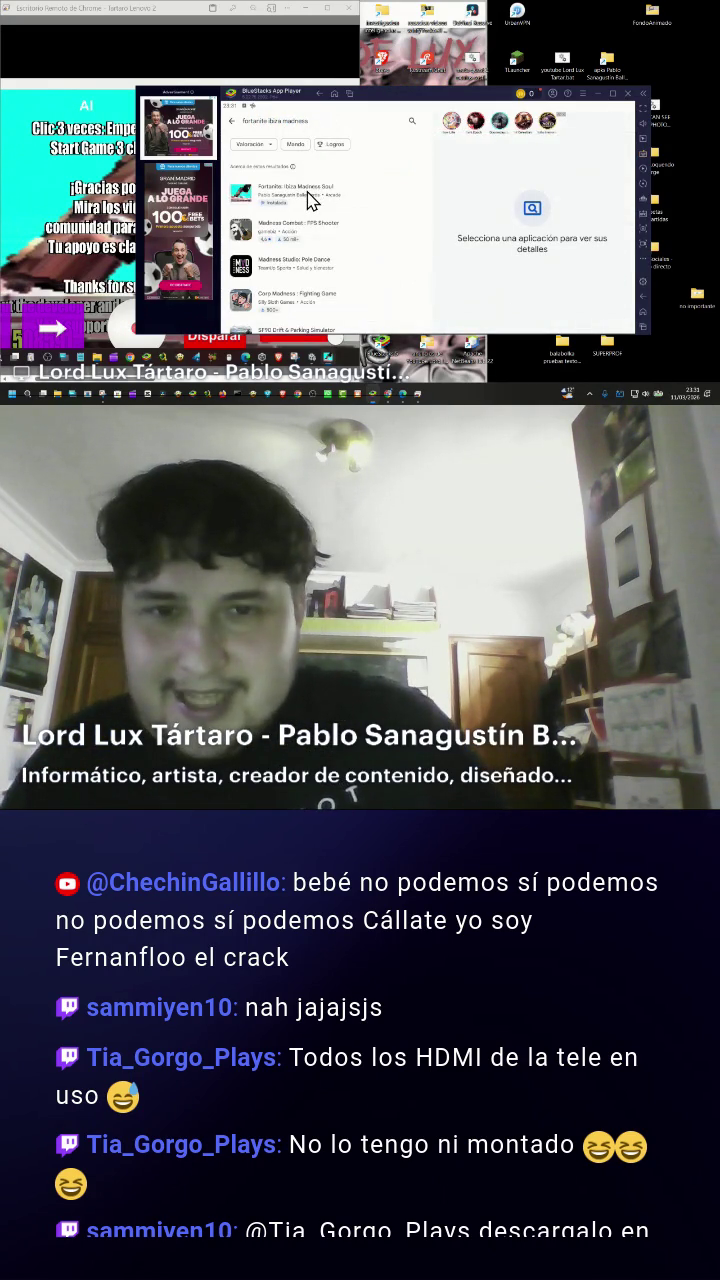
Start the Fortanite: Ibiza Madness Soul update, then move BlueStacks aside and maximize the remote view.
{"action": "left_click", "coordinate": [307, 191]}
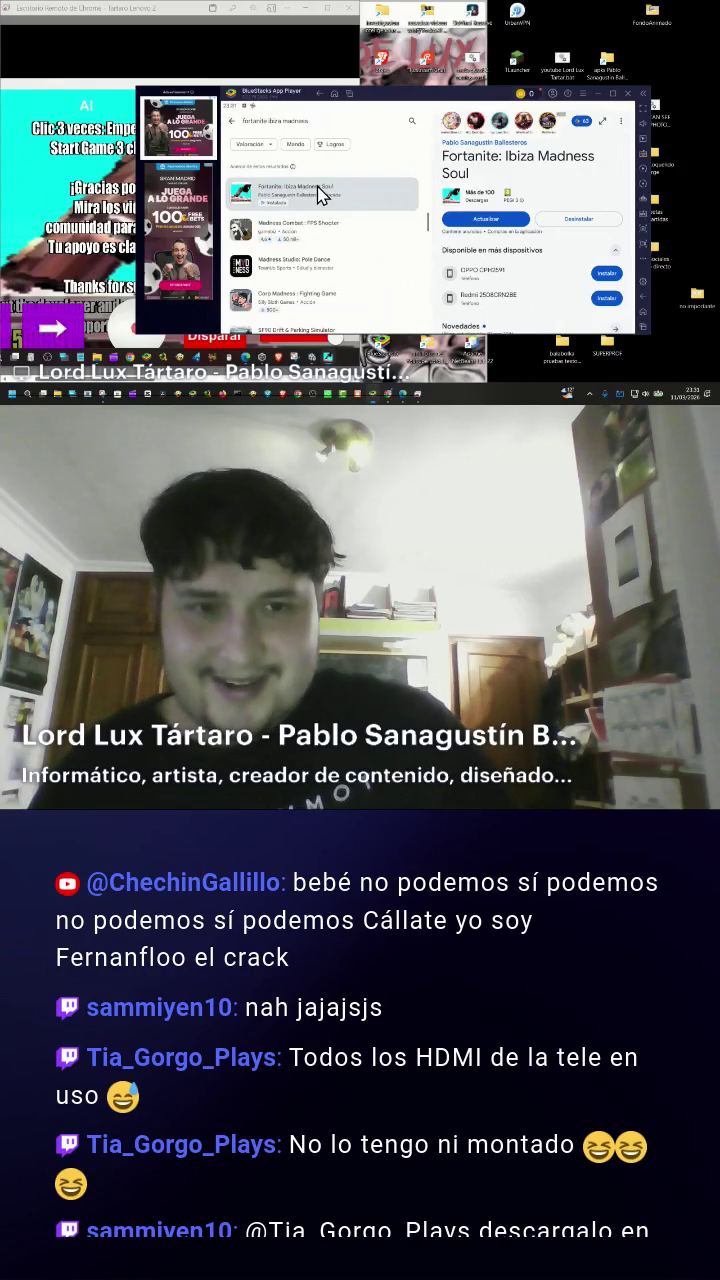
{"action": "left_click", "coordinate": [466, 219]}
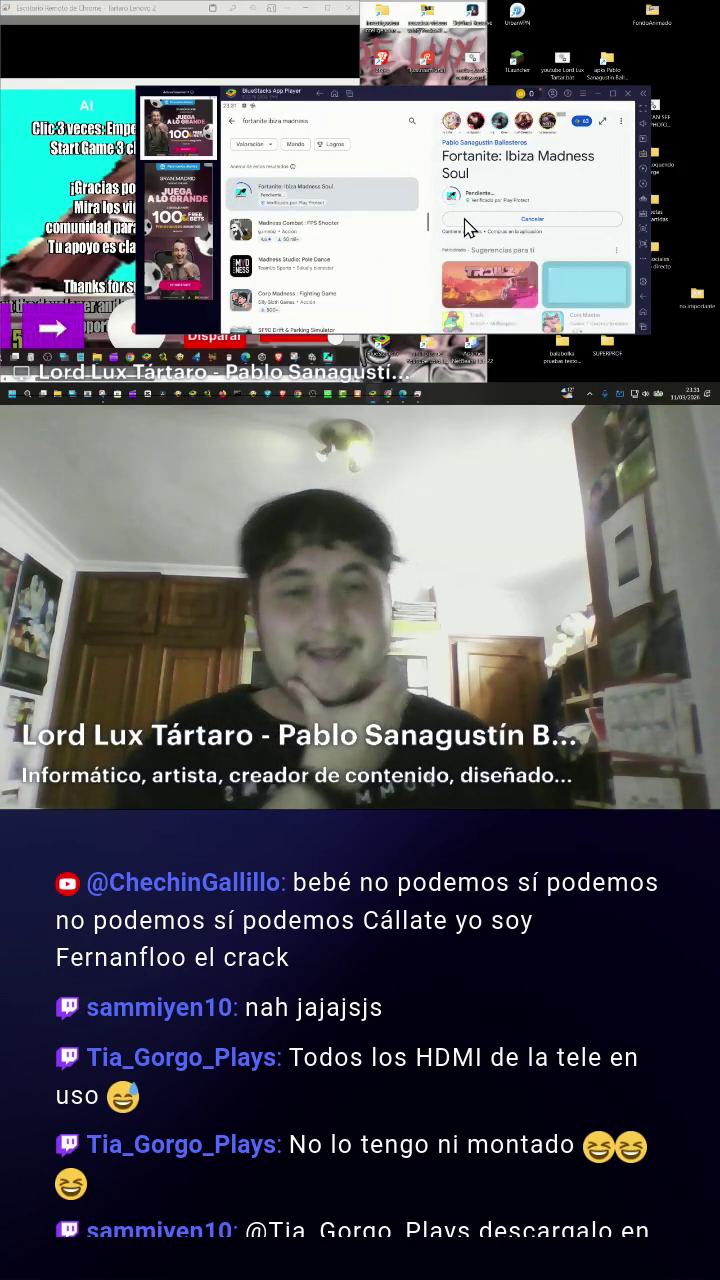
{"action": "left_click_drag", "start_coordinate": [472, 100], "coordinate": [716, 85]}
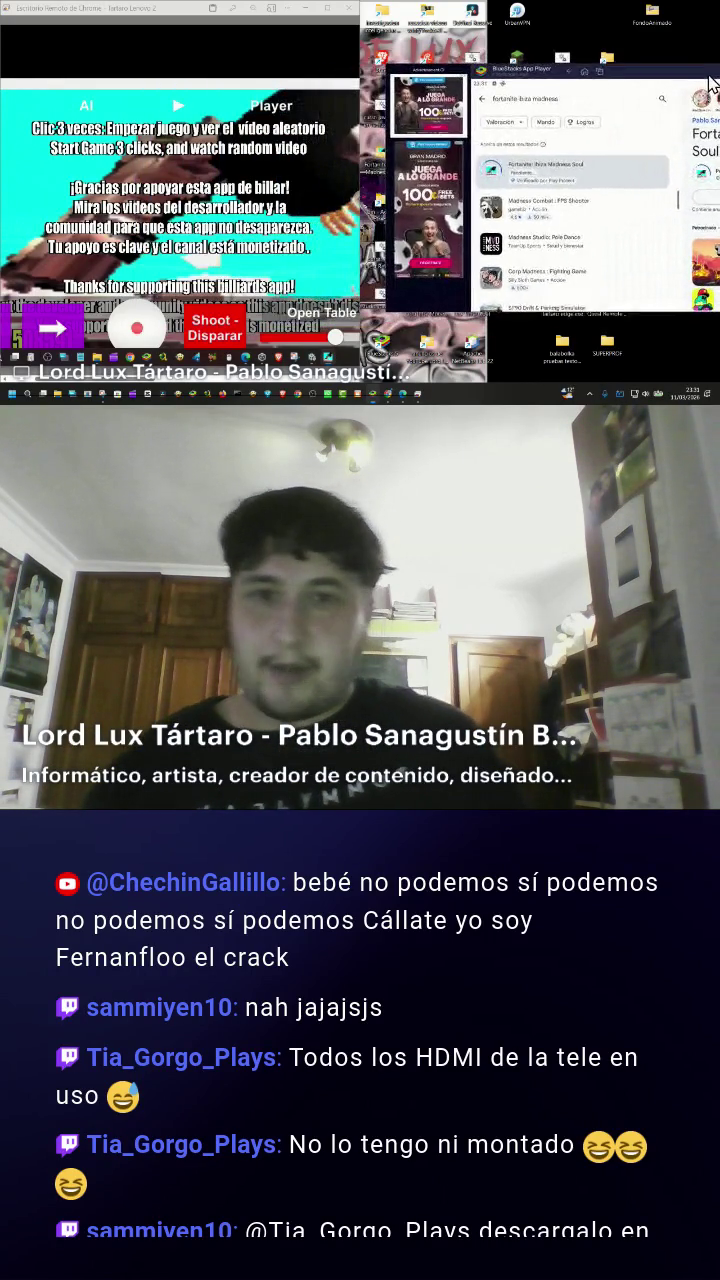
{"action": "left_click", "coordinate": [328, 10]}
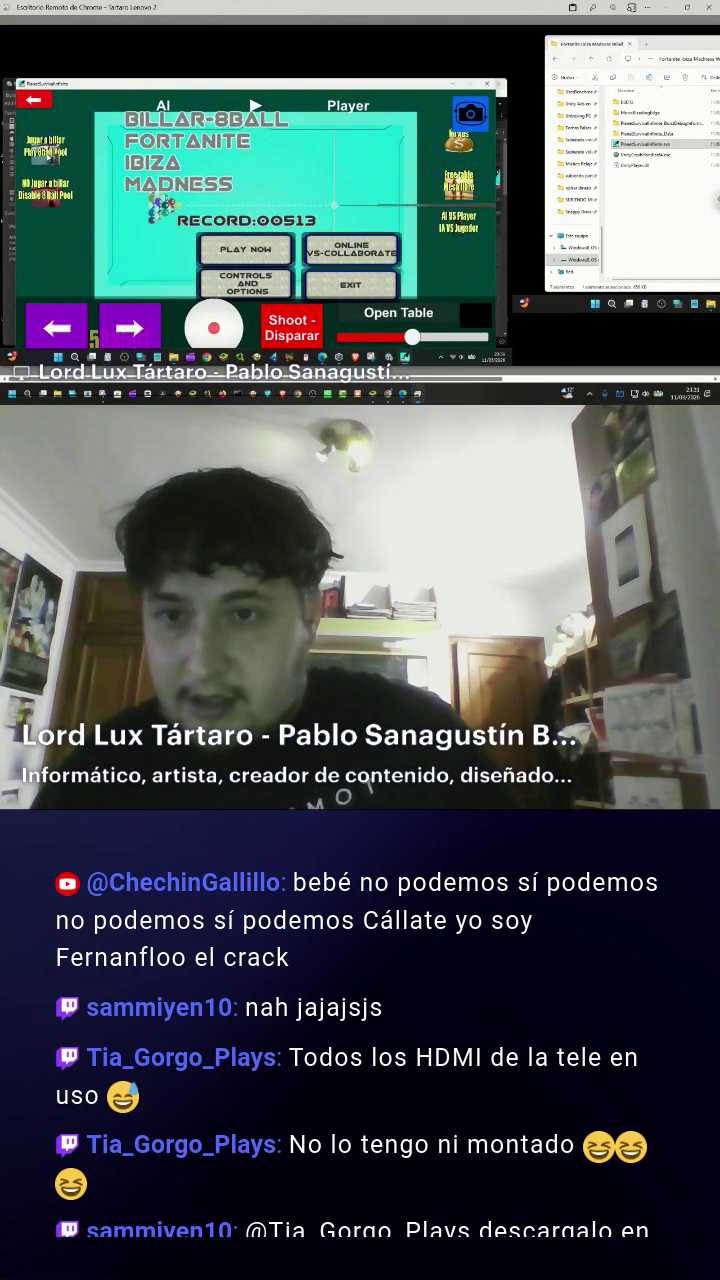
Start a billiards match, break the rack, and dismiss the "Failed to hit a rail" foul notice.
{"action": "left_click", "coordinate": [48, 157]}
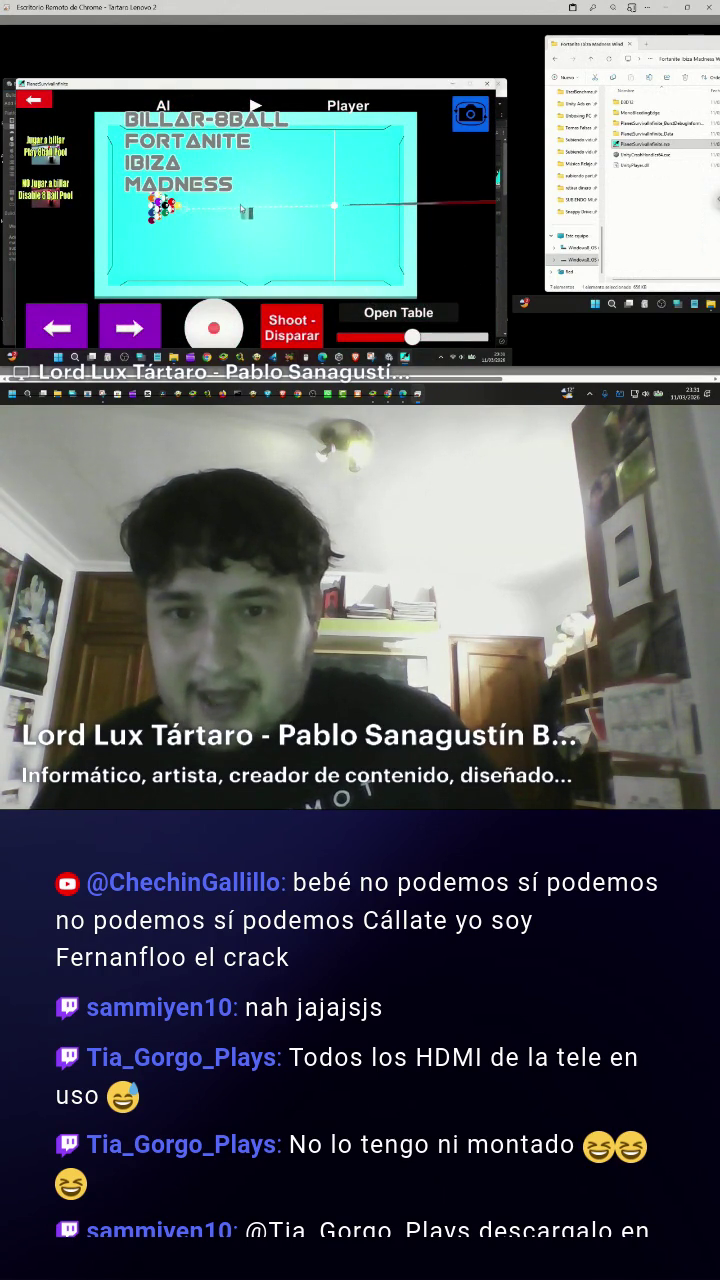
{"action": "left_click", "coordinate": [289, 330]}
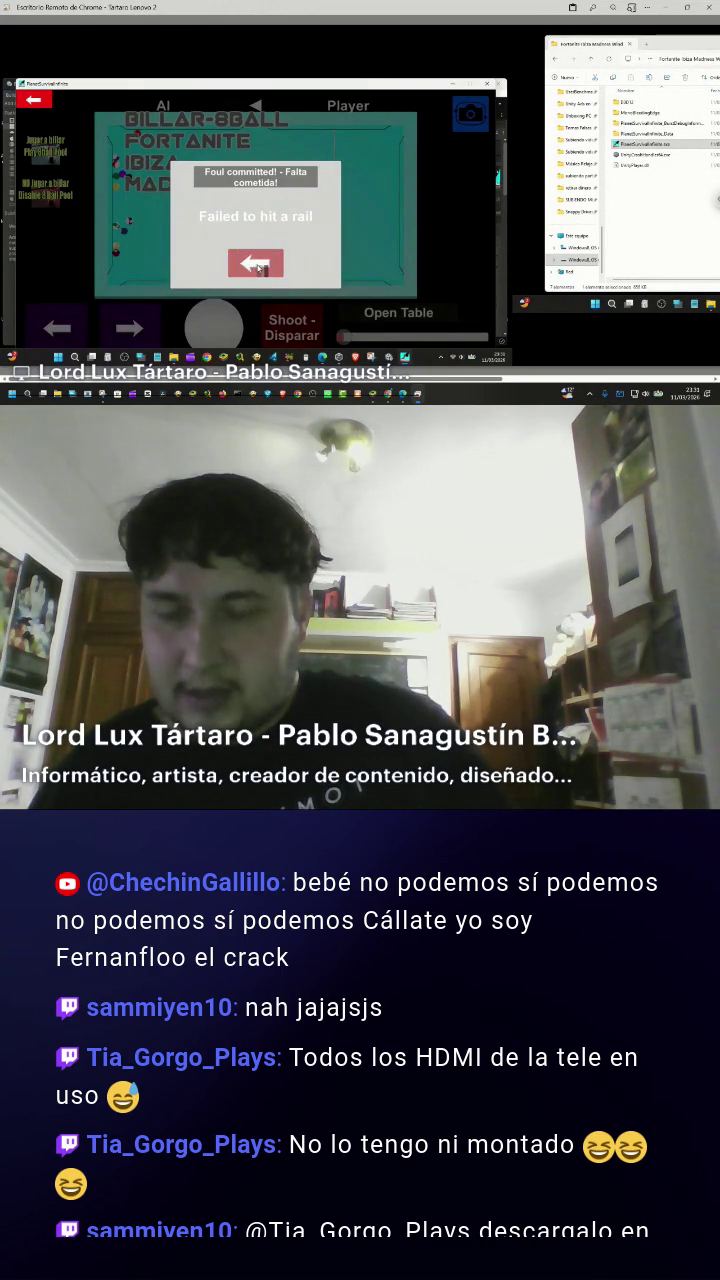
{"action": "left_click", "coordinate": [257, 265]}
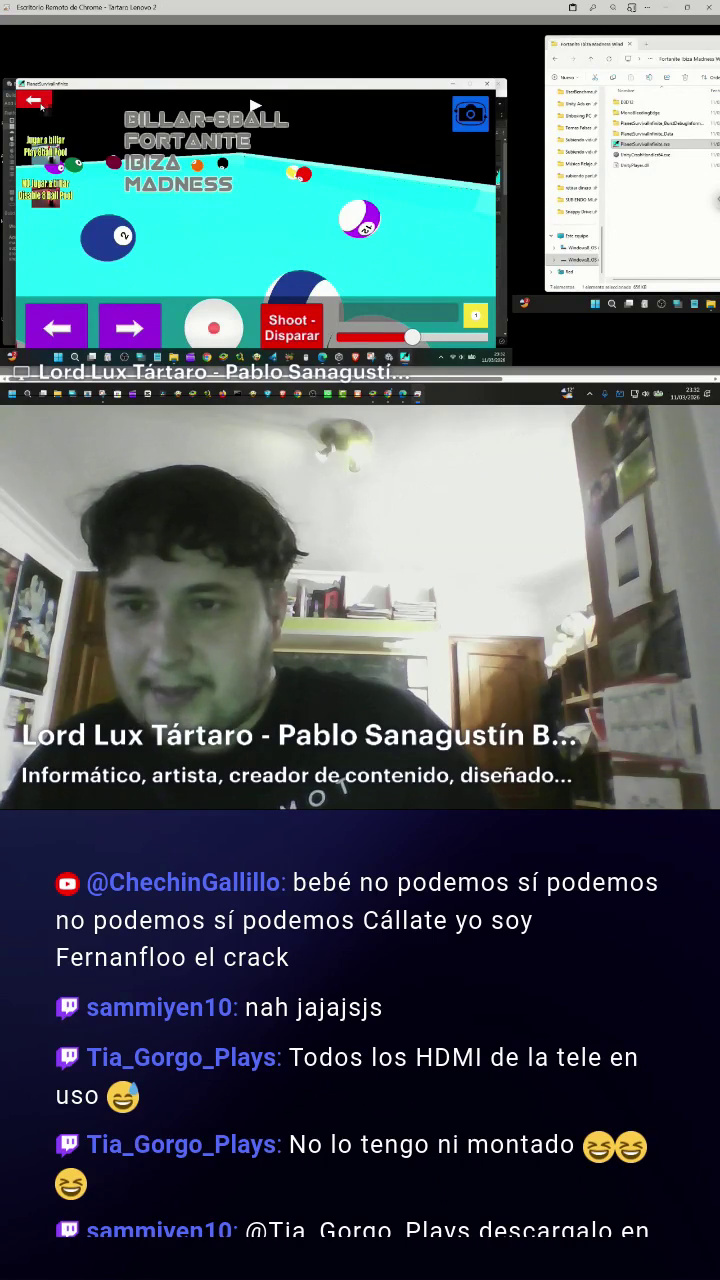
Check the controls and options screen, return to the main menu, and start PLAY NOW.
{"action": "key", "text": "Escape"}
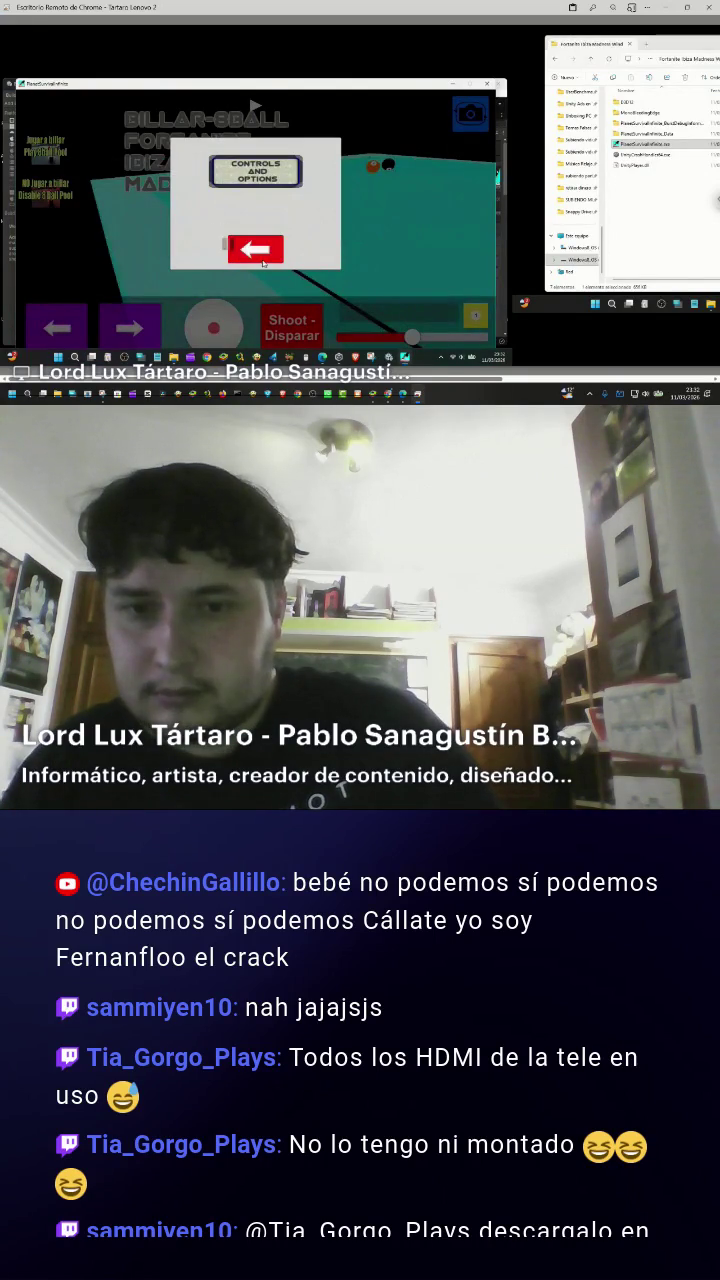
{"action": "left_click", "coordinate": [265, 264]}
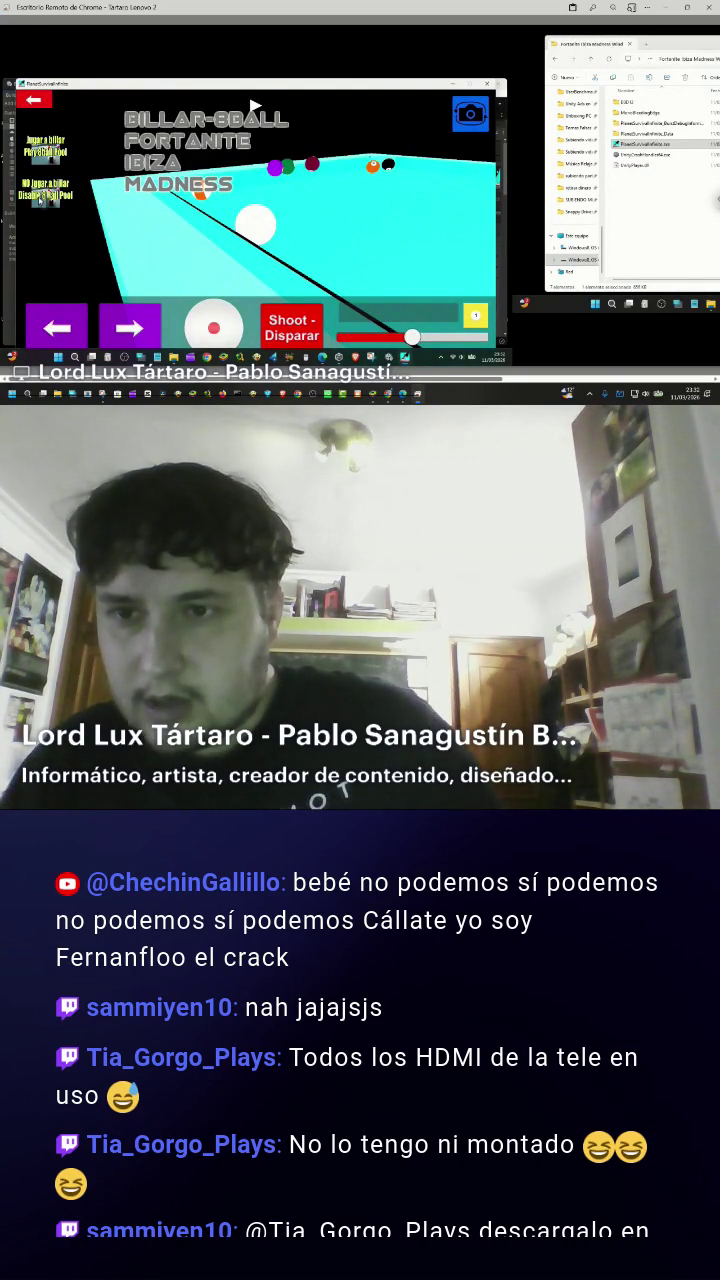
{"action": "key", "text": "Escape"}
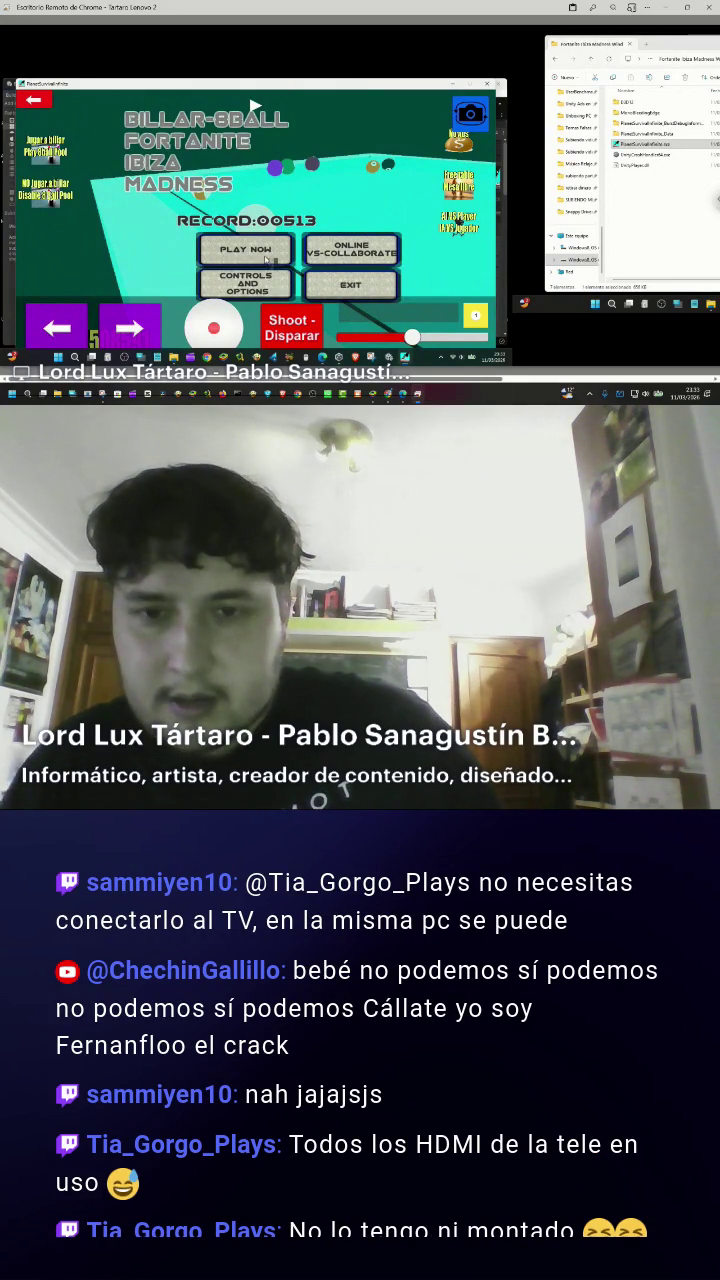
{"action": "left_click", "coordinate": [261, 286]}
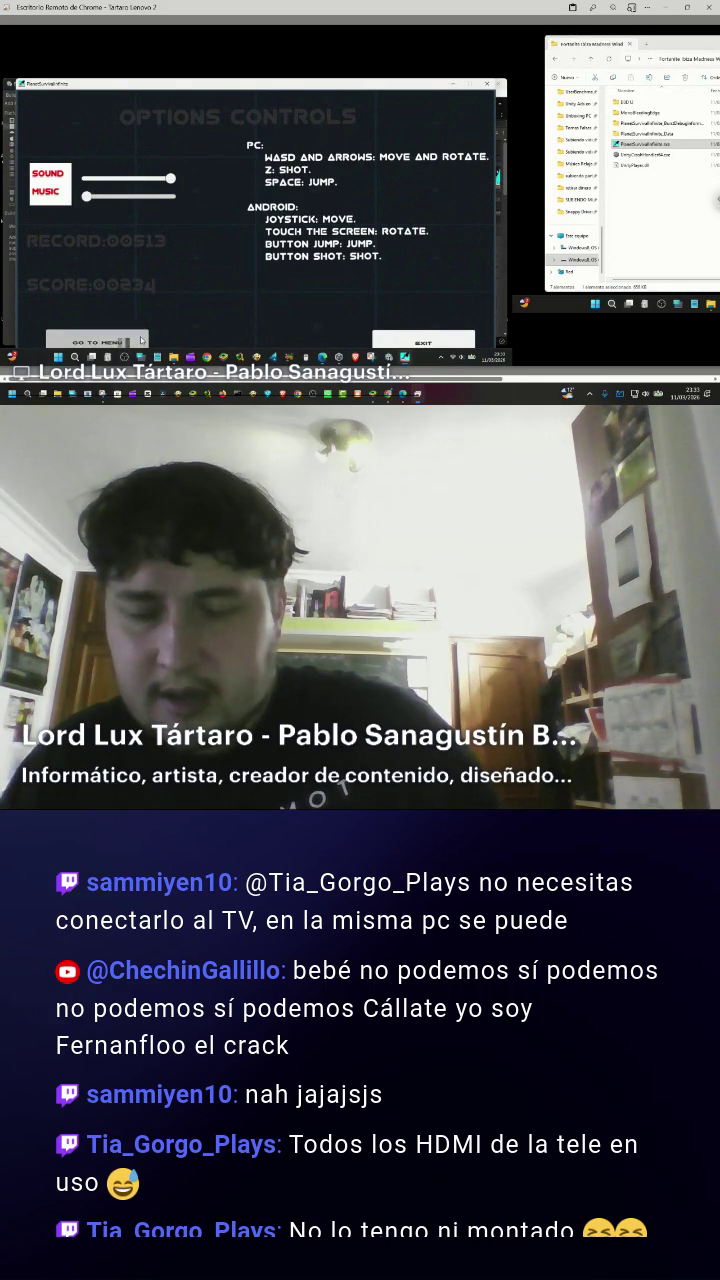
{"action": "left_click", "coordinate": [120, 343]}
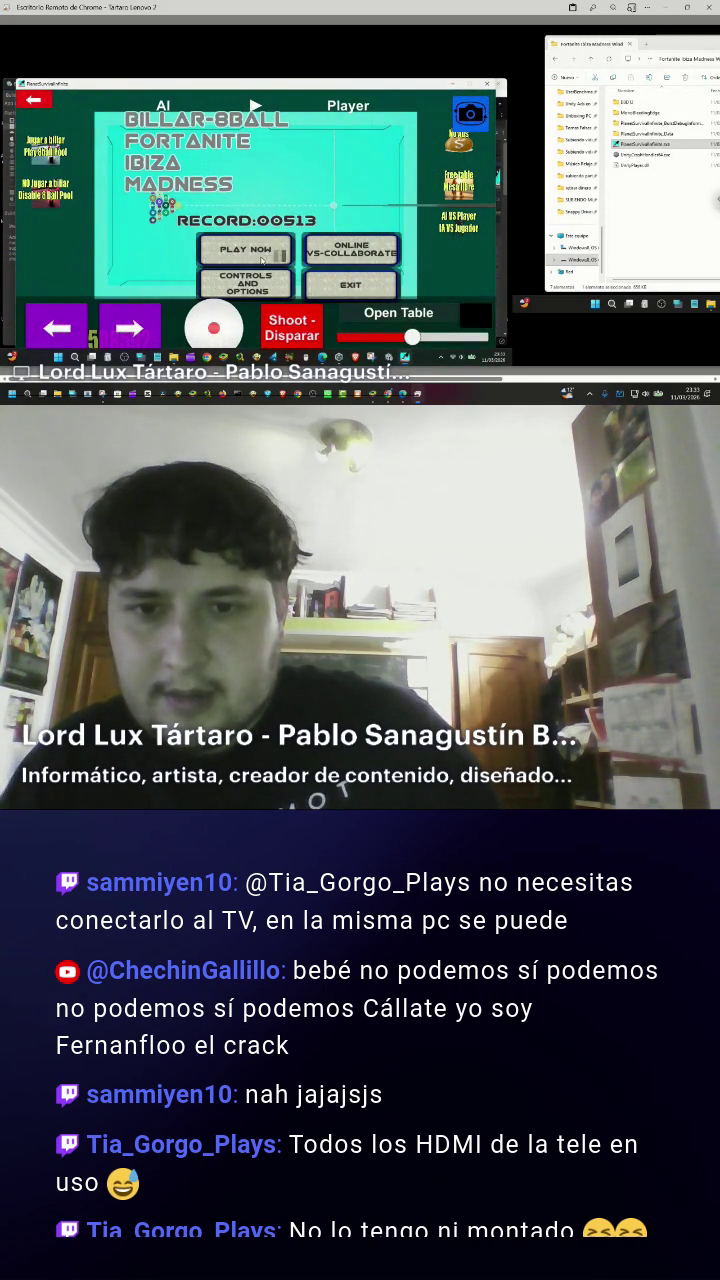
{"action": "left_click", "coordinate": [265, 257]}
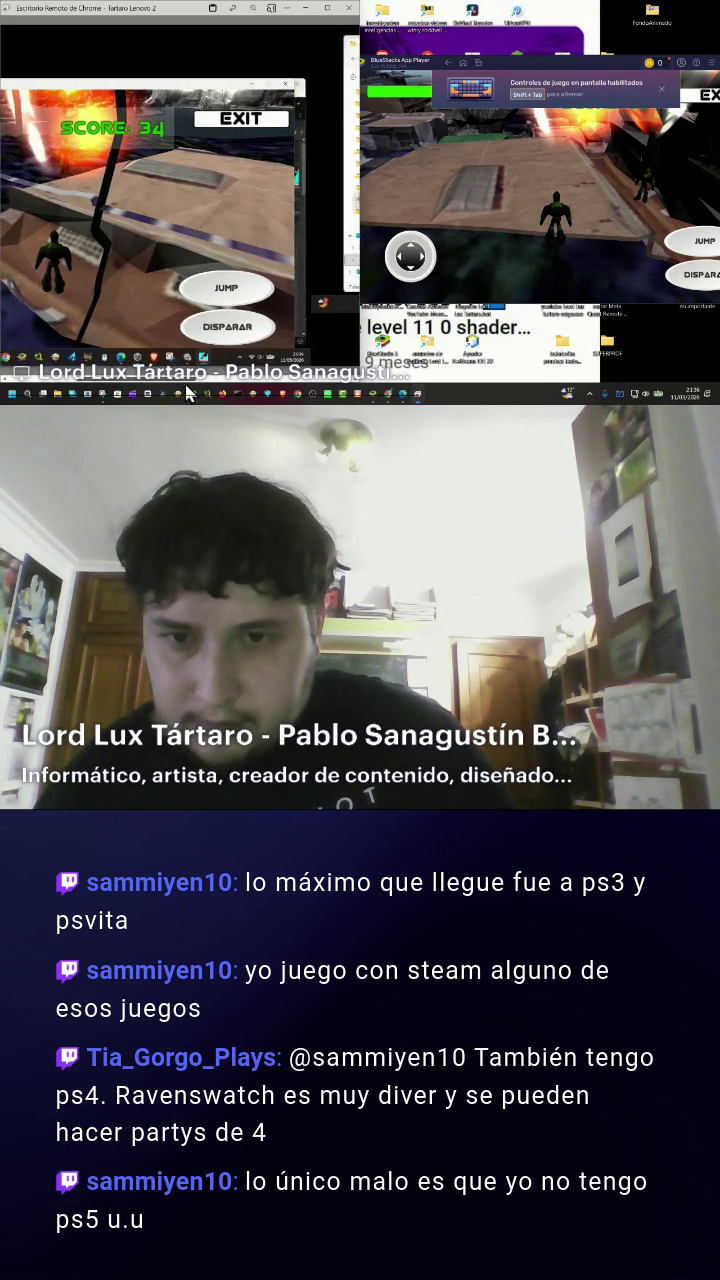
Shoot monsters in both game windows until losing at 198, then EXIT the Windows build.
{"action": "left_click", "coordinate": [317, 331]}
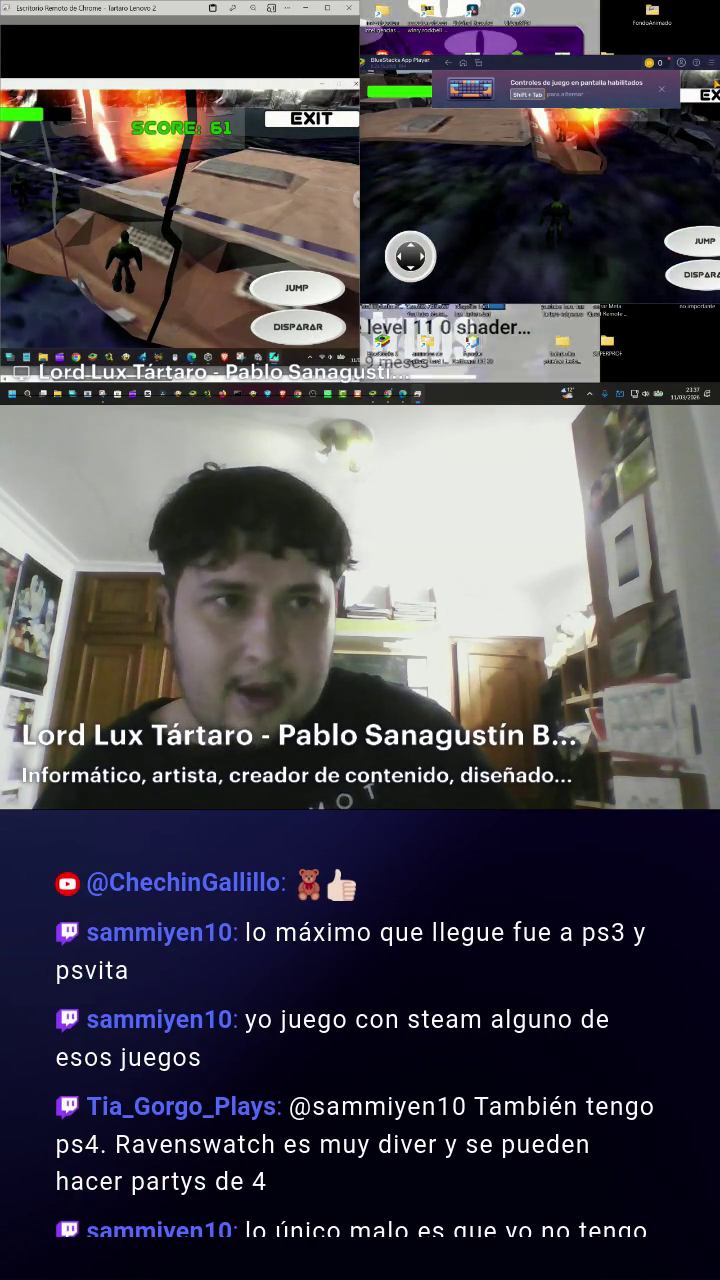
{"action": "mouse_move", "coordinate": [575, 62]}
{"action": "left_mouse_down"}
{"action": "mouse_move", "coordinate": [306, 77]}
{"action": "mouse_move", "coordinate": [595, 82]}
{"action": "left_mouse_up"}
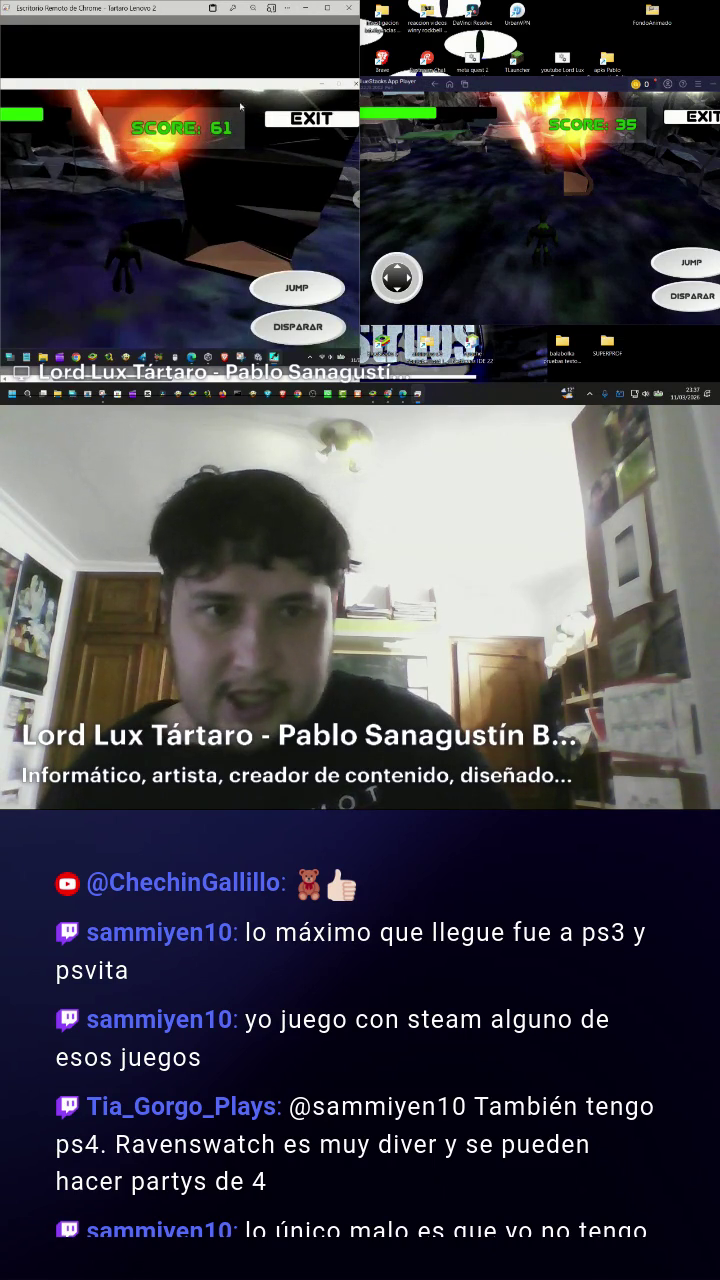
{"action": "left_click", "coordinate": [558, 82]}
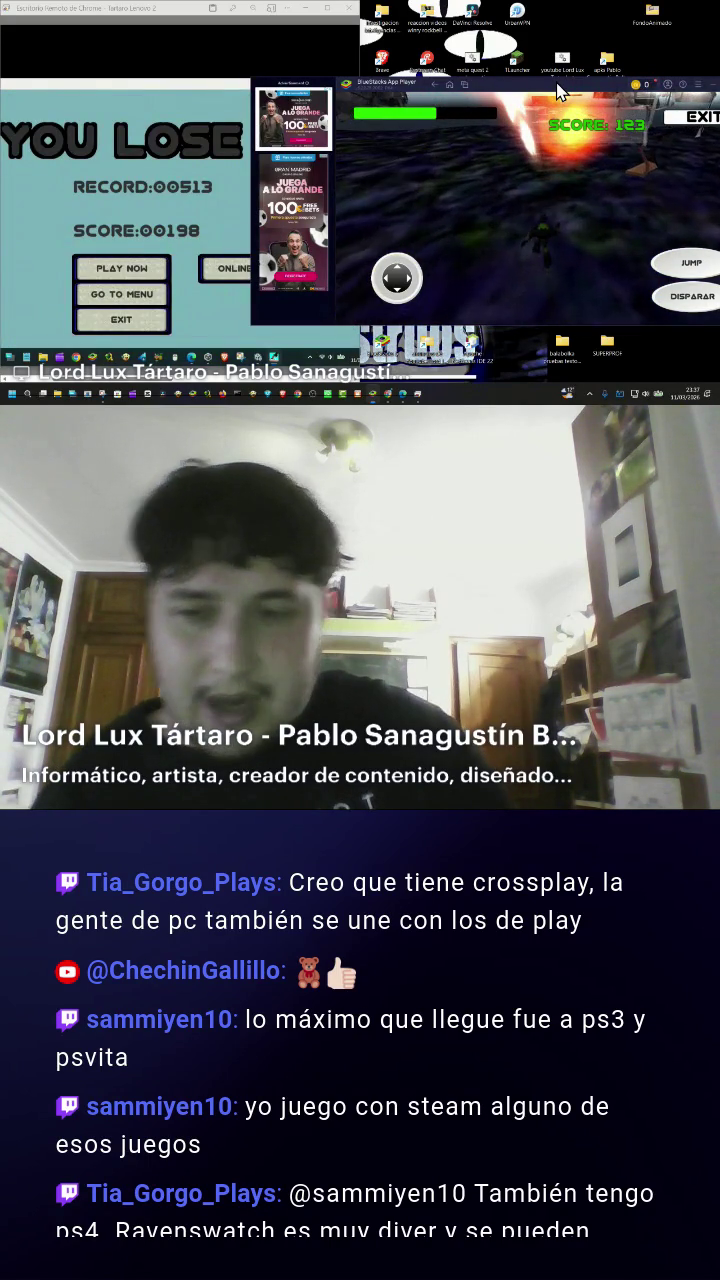
{"action": "left_click", "coordinate": [124, 320]}
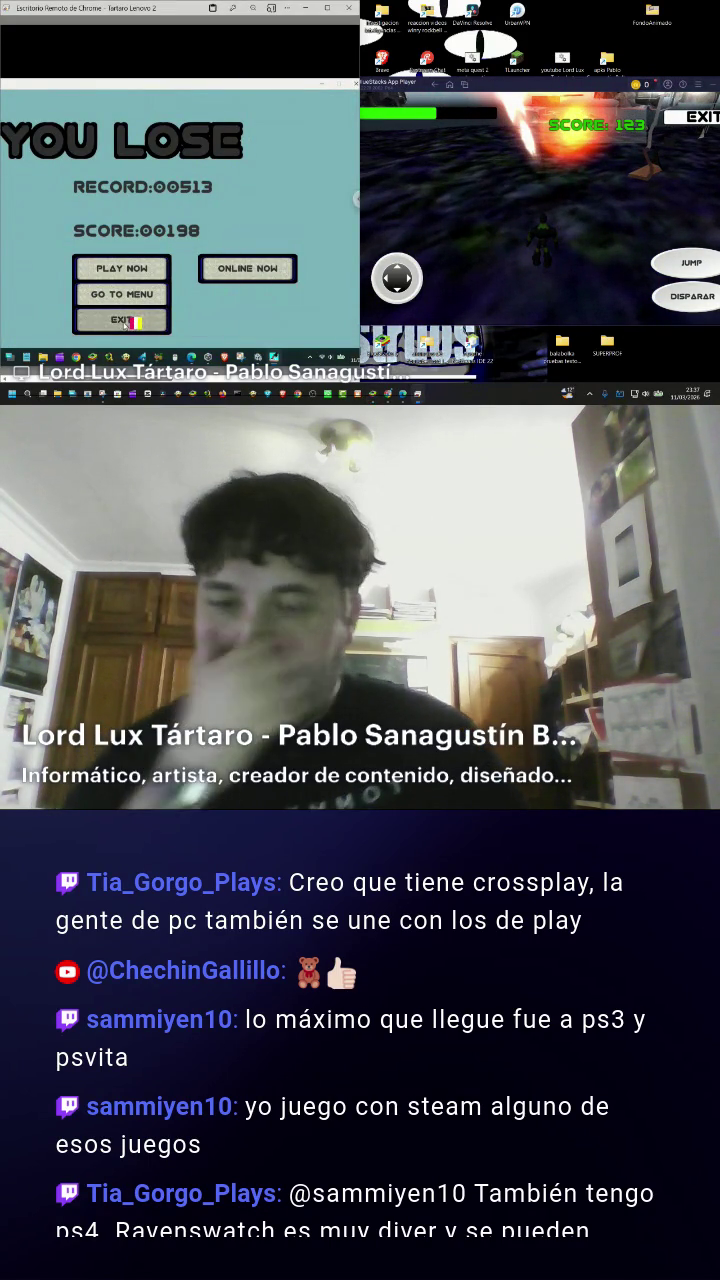
{"action": "left_click", "coordinate": [124, 322]}
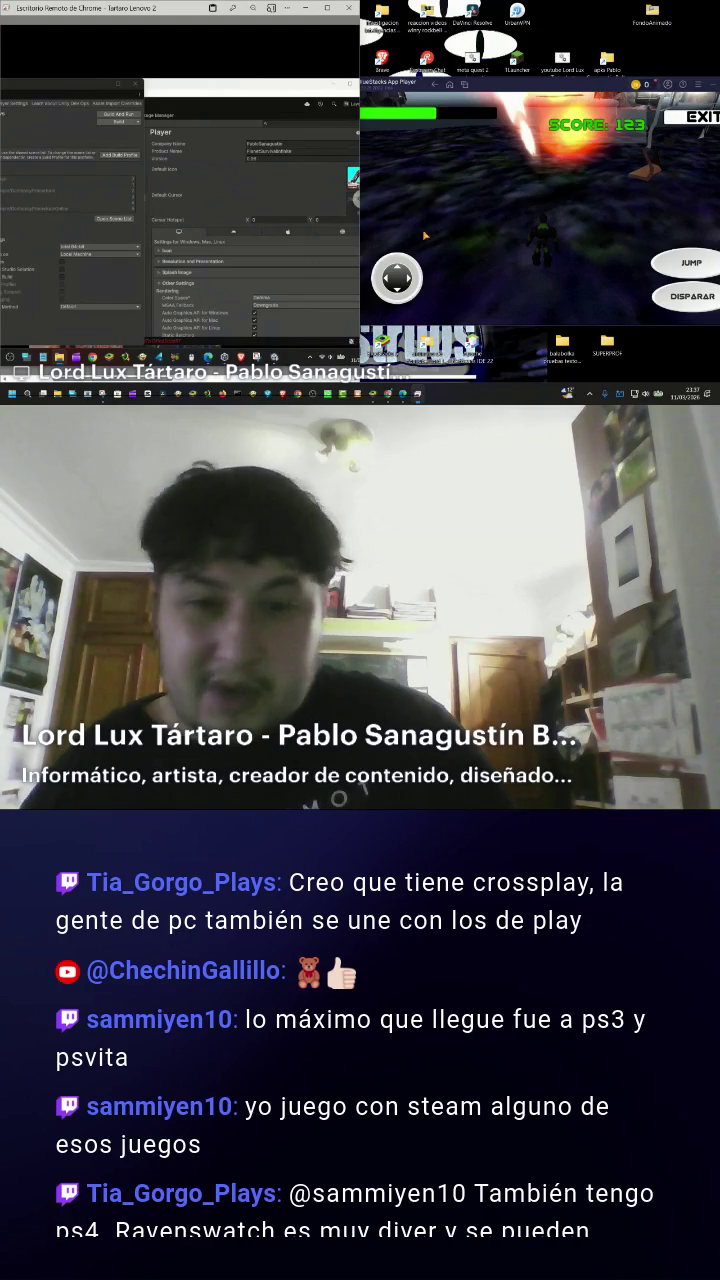
Relaunch the game's .exe from the build folder and shrink its window.
{"action": "left_click", "coordinate": [59, 357]}
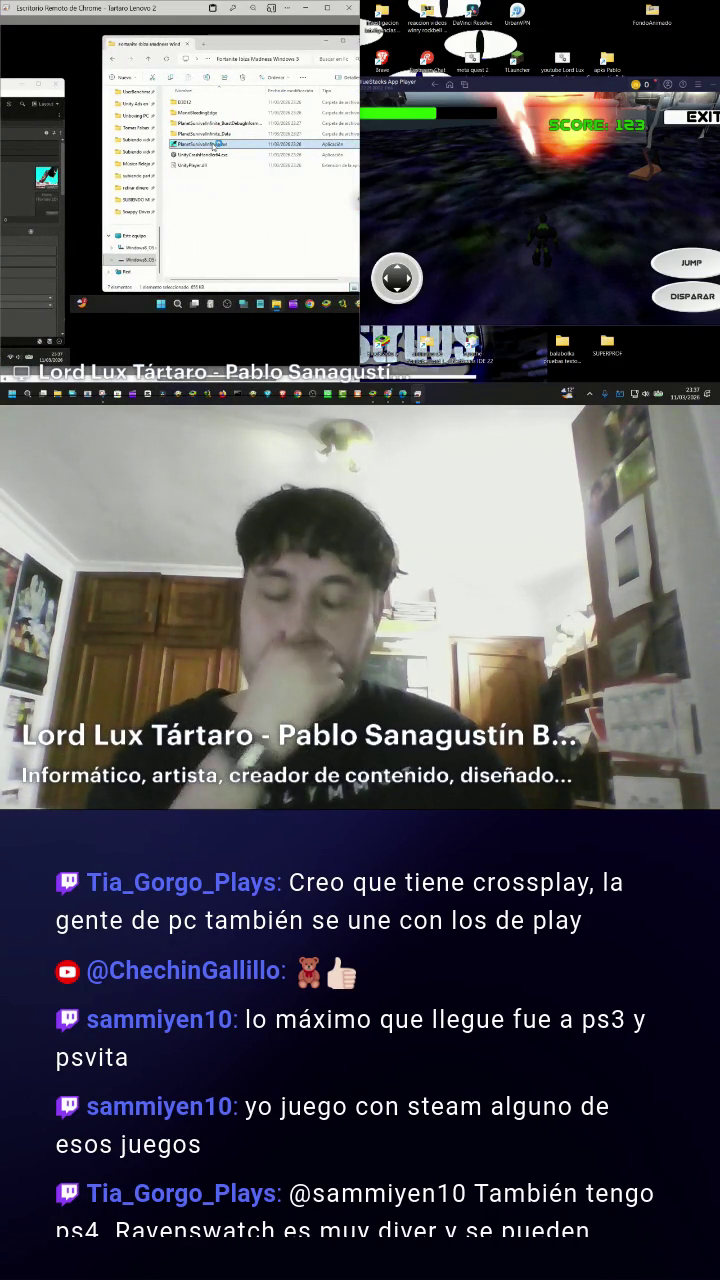
{"action": "double_click", "coordinate": [212, 147]}
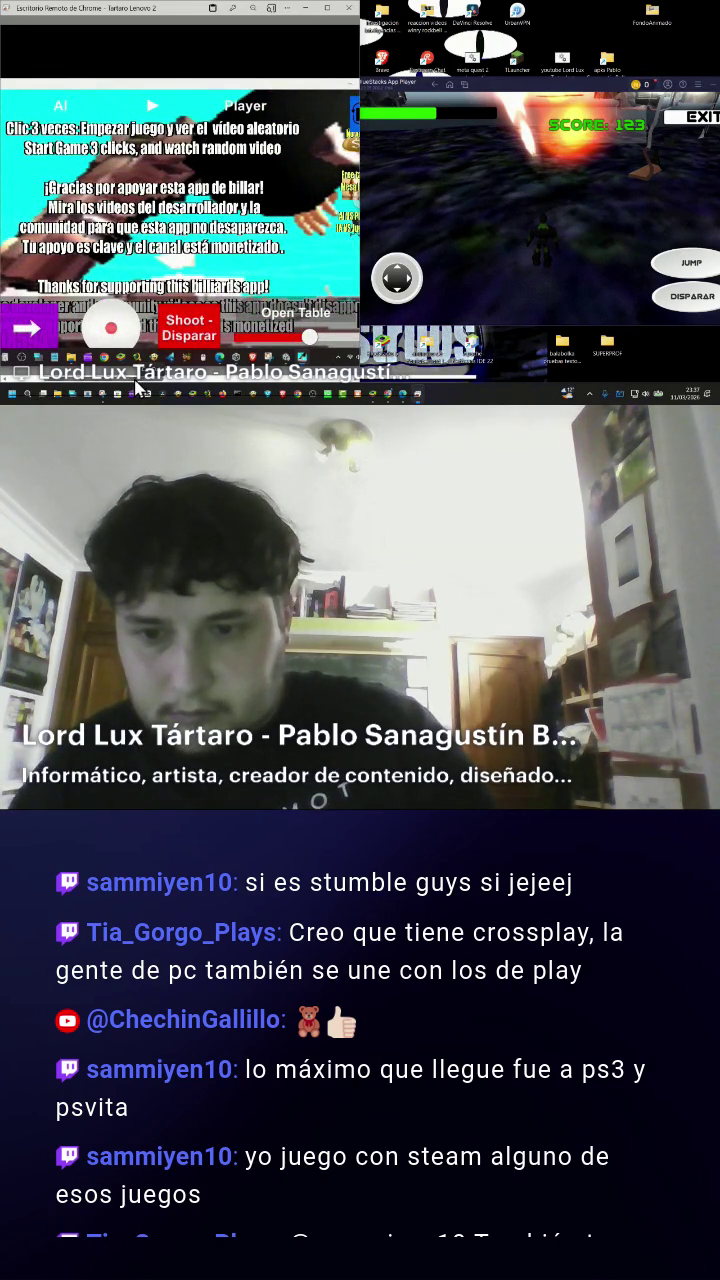
{"action": "left_click", "coordinate": [135, 391]}
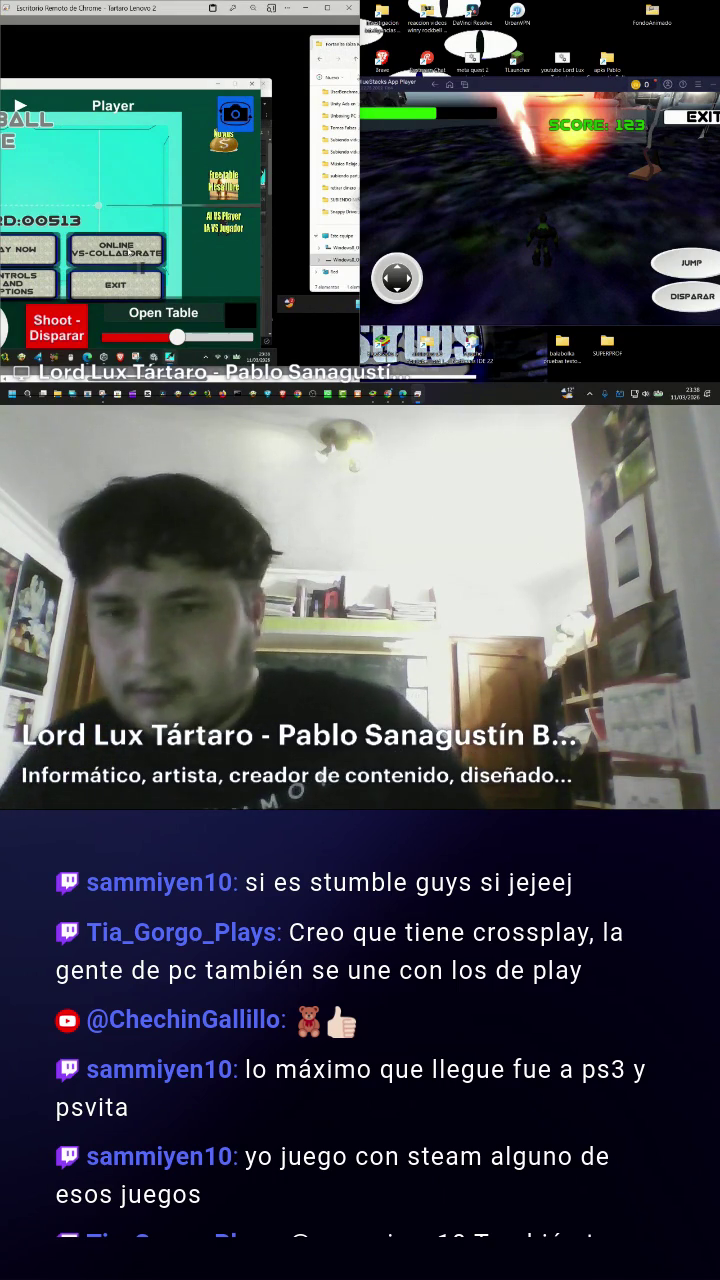
Click PLAY NOW on the Windows build's main menu.
{"action": "left_click", "coordinate": [128, 252]}
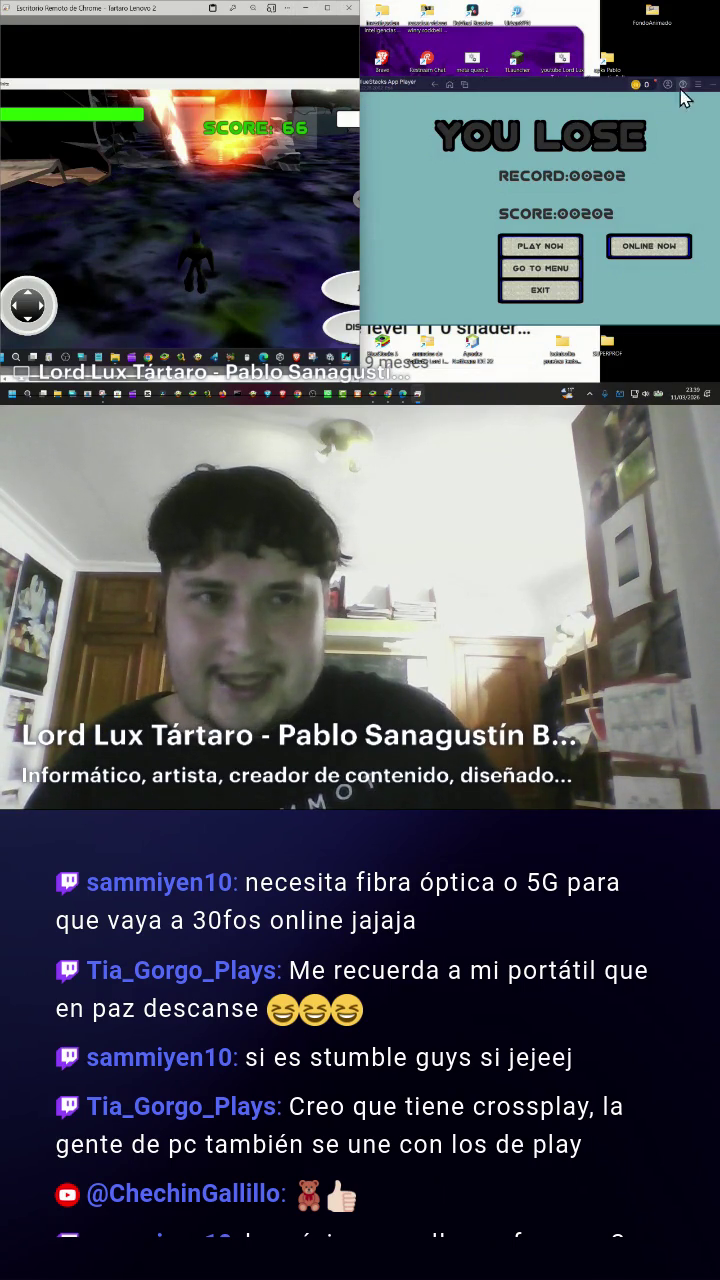
Move the BlueStacks game window to the left after its run ends at 202.
{"action": "left_click_drag", "start_coordinate": [714, 94], "coordinate": [564, 88]}
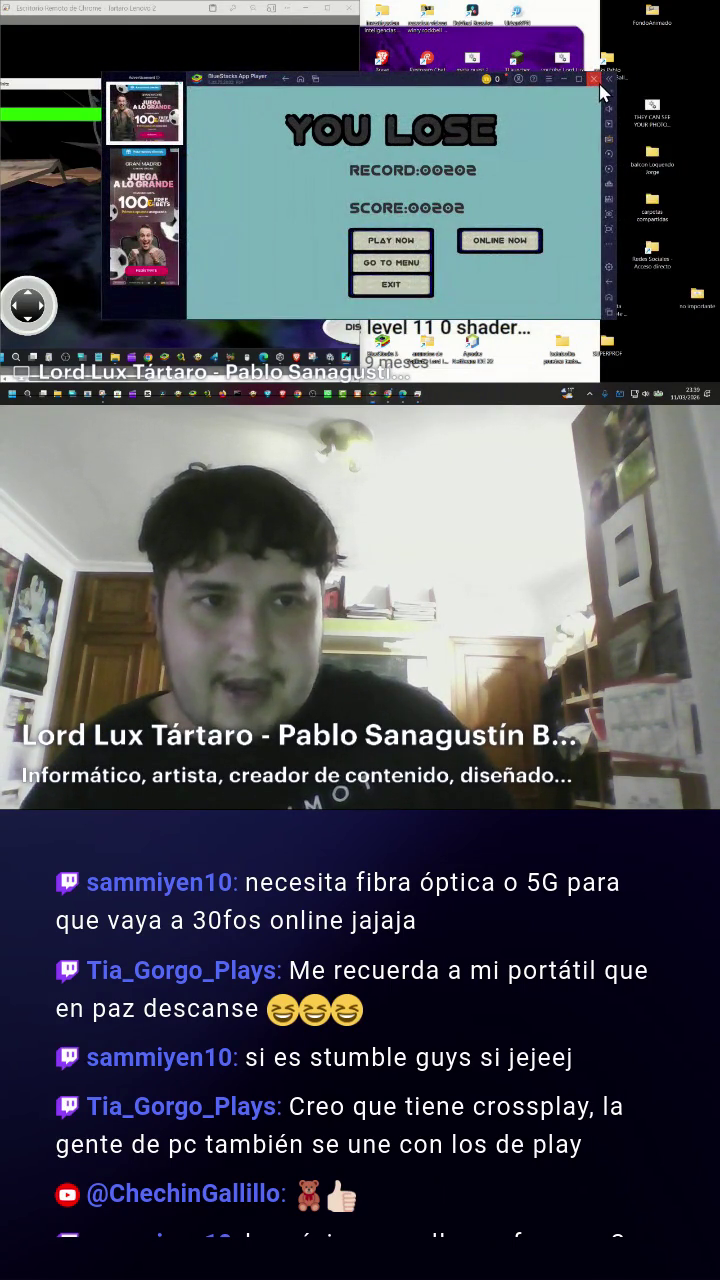
Close BlueStacks with confirmation, enlarge the remote desktop, and close the Windows game build.
{"action": "left_click", "coordinate": [599, 86]}
{"action": "left_click", "coordinate": [413, 221]}
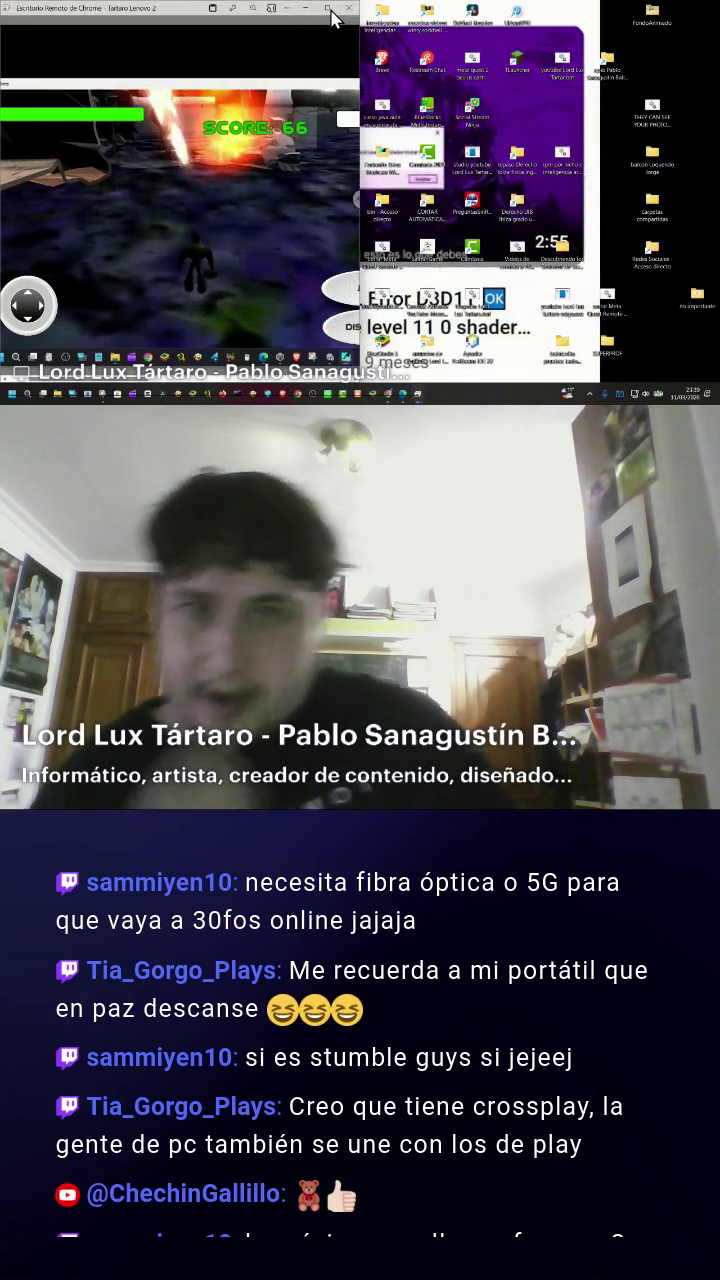
{"action": "left_click", "coordinate": [330, 9]}
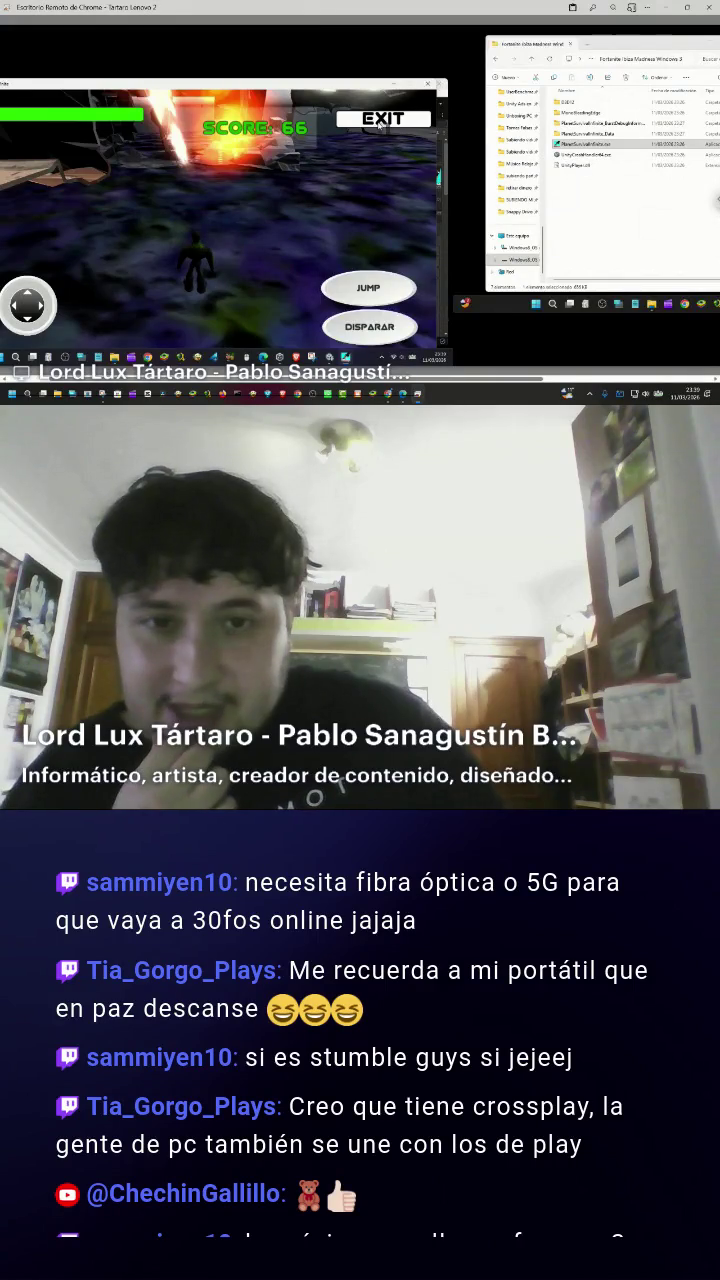
{"action": "left_click", "coordinate": [429, 86]}
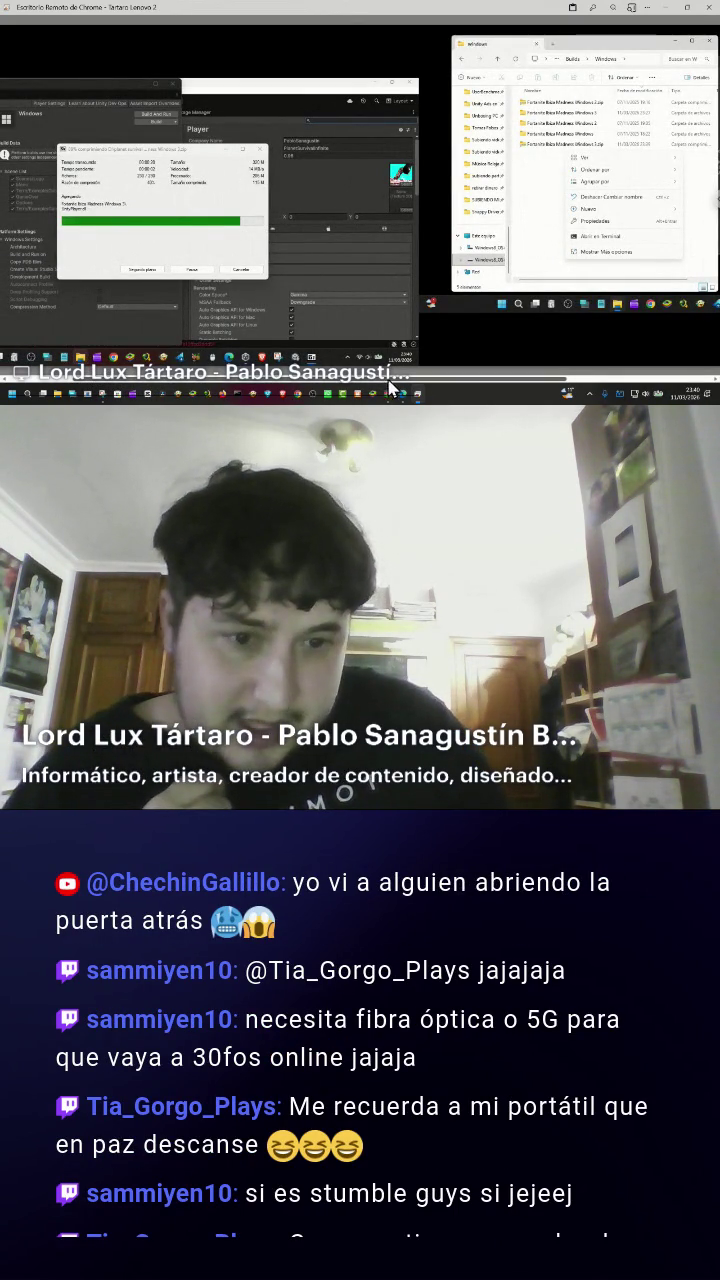
Open the browser from the remote Windows taskbar.
{"action": "mouse_move", "coordinate": [396, 377]}
{"action": "left_mouse_down"}
{"action": "mouse_move", "coordinate": [471, 377]}
{"action": "mouse_move", "coordinate": [455, 379]}
{"action": "left_mouse_up"}
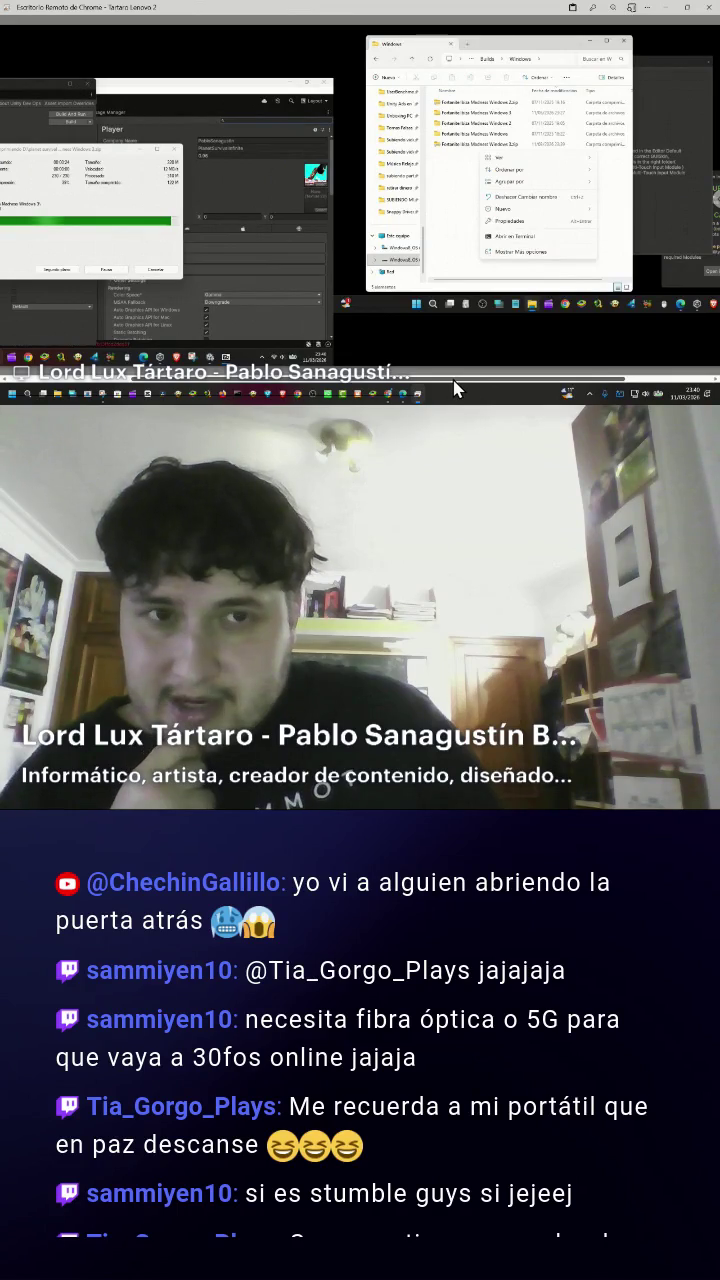
{"action": "left_click_drag", "start_coordinate": [449, 379], "coordinate": [236, 378]}
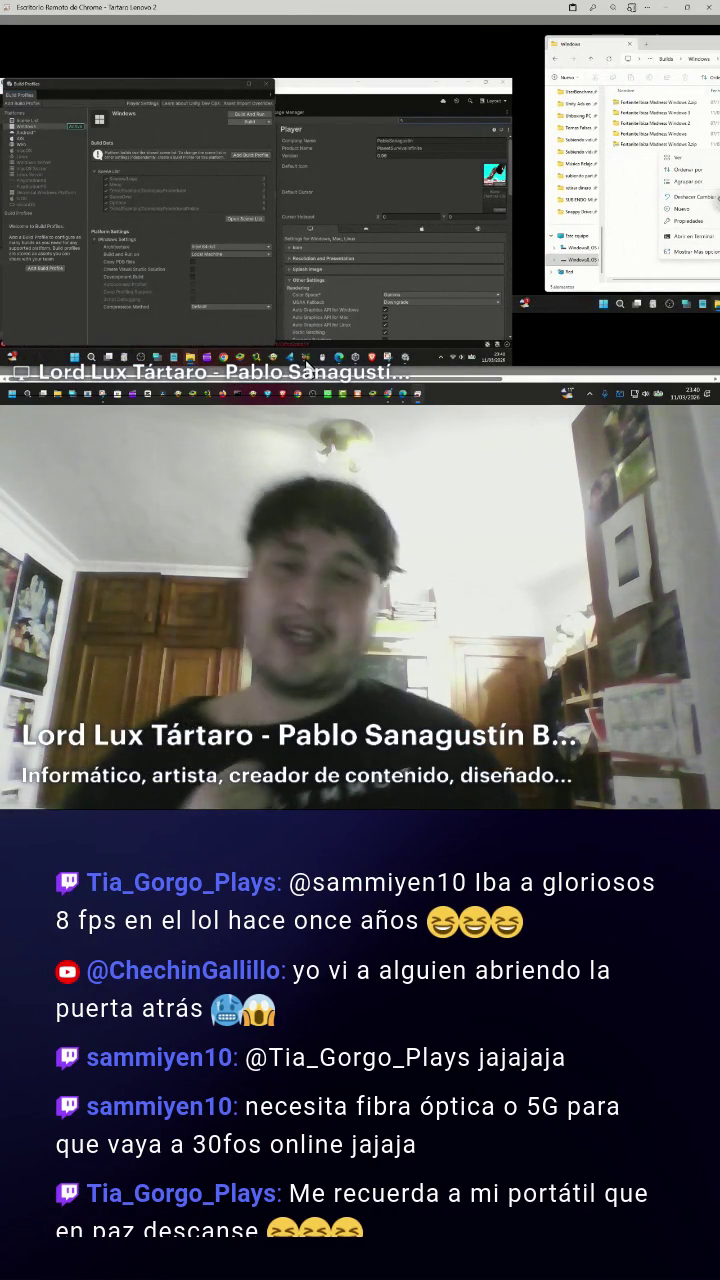
{"action": "left_click", "coordinate": [339, 357]}
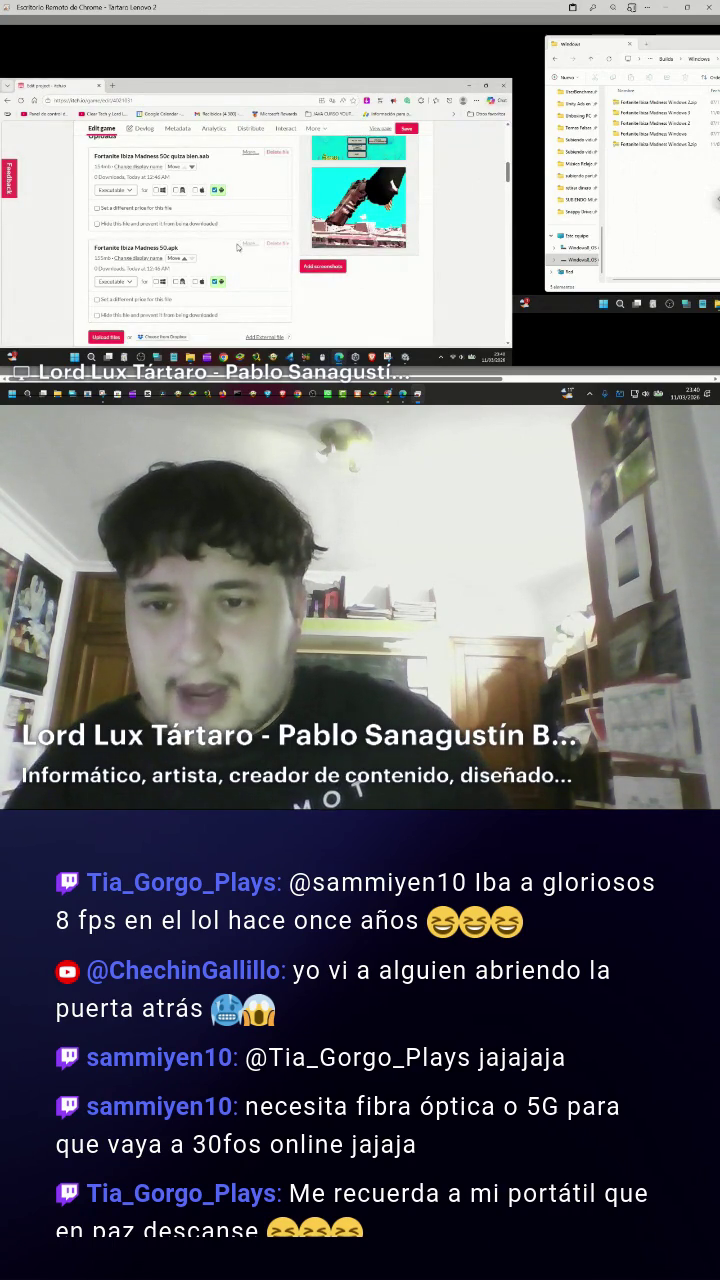
Begin a new file upload on the itch.io Edit project page and copy the Windows build folder's address.
{"action": "scroll", "coordinate": [166, 314], "scroll_direction": "down", "scroll_amount": 2}
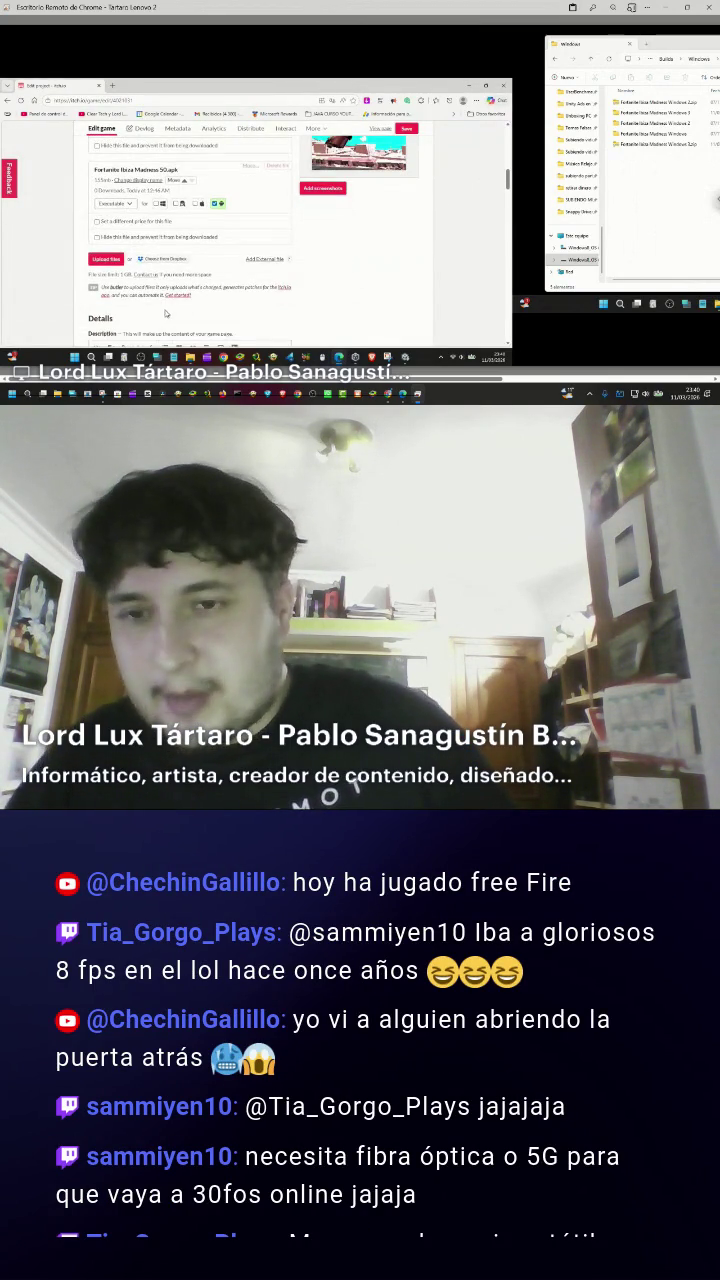
{"action": "left_click", "coordinate": [117, 262]}
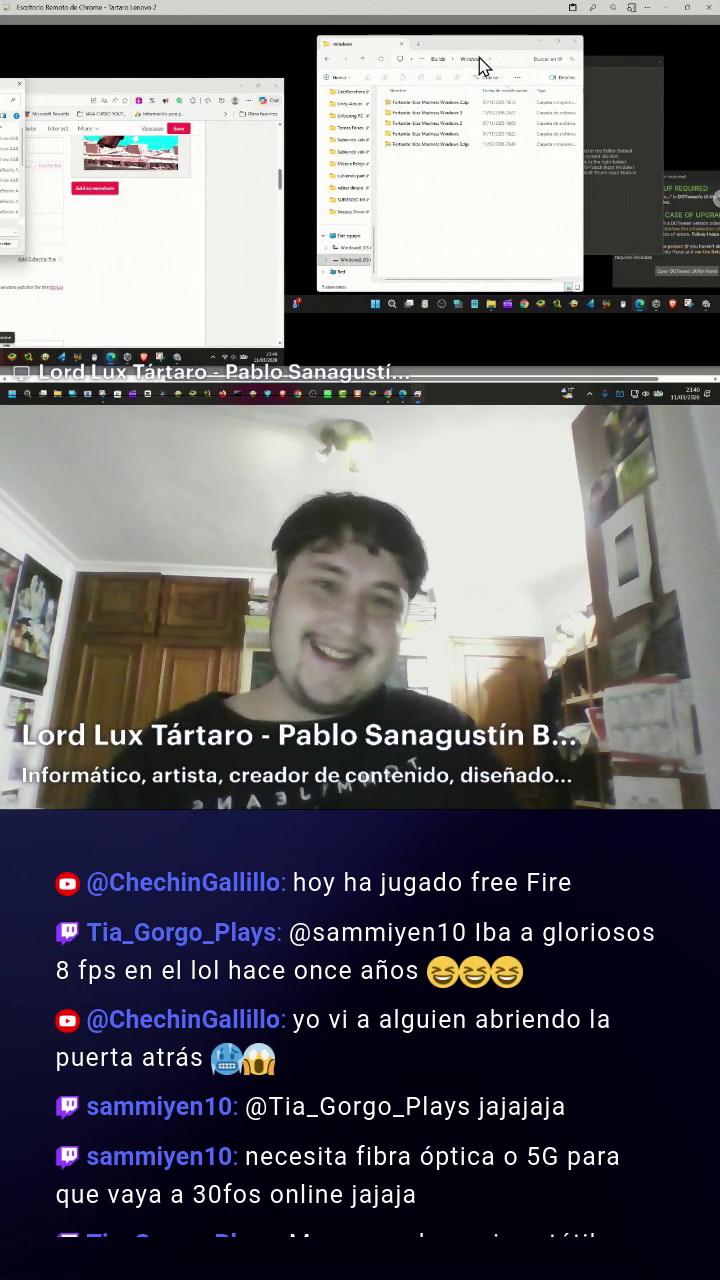
{"action": "right_click", "coordinate": [477, 59]}
{"action": "key", "text": "Escape"}
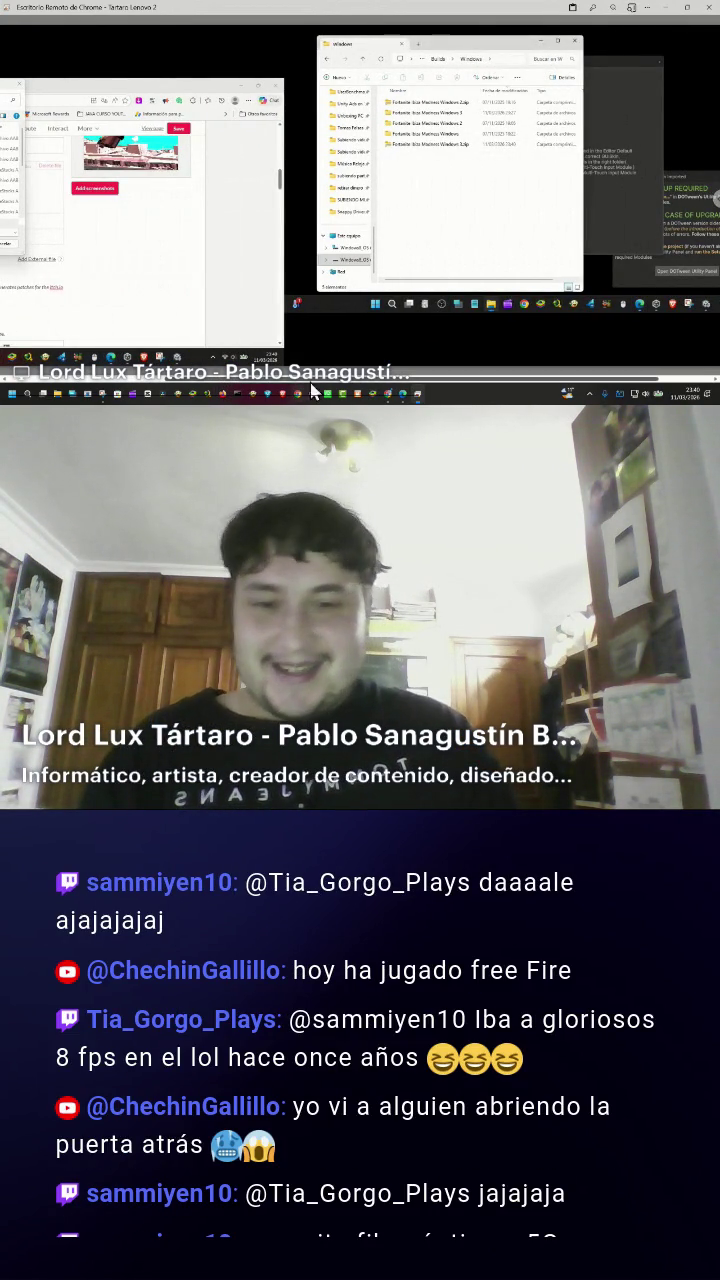
Paste the build folder path into the Abrir dialog and upload Fortnite Ibiza Madness Windows 3.zip.
{"action": "left_click", "coordinate": [135, 99]}
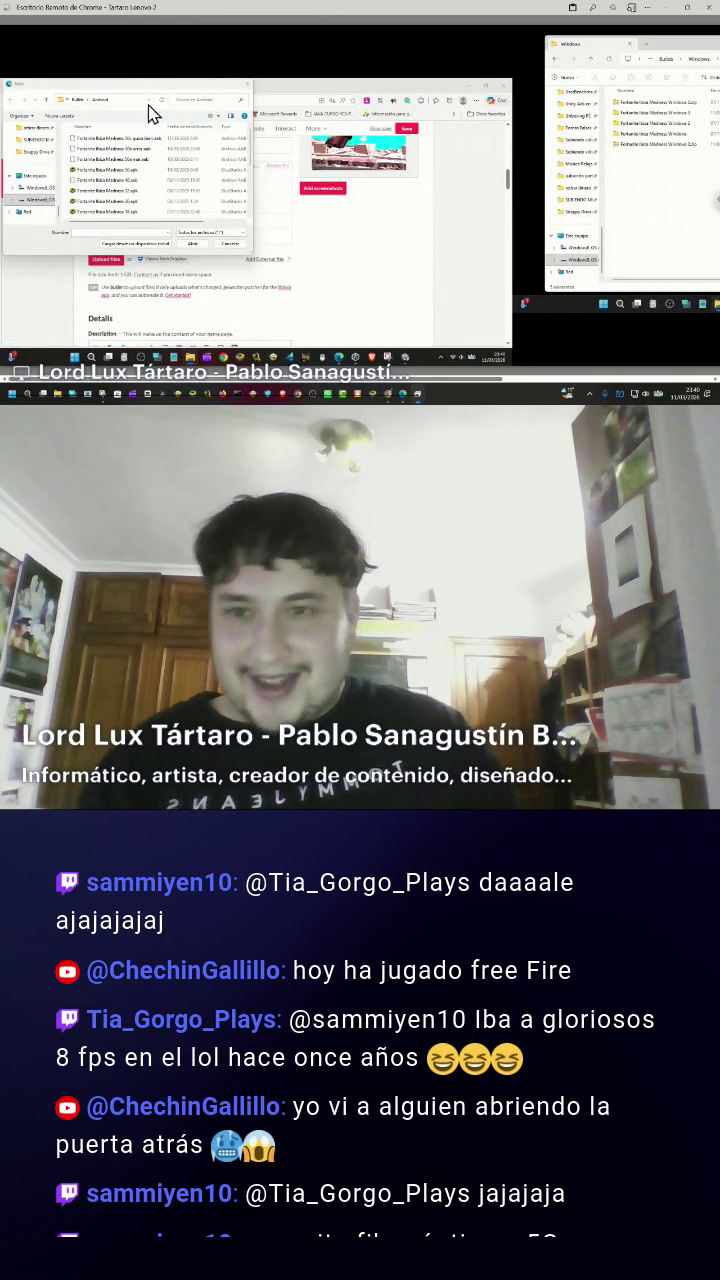
{"action": "key", "text": "ctrl+v"}
{"action": "key", "text": "Return"}
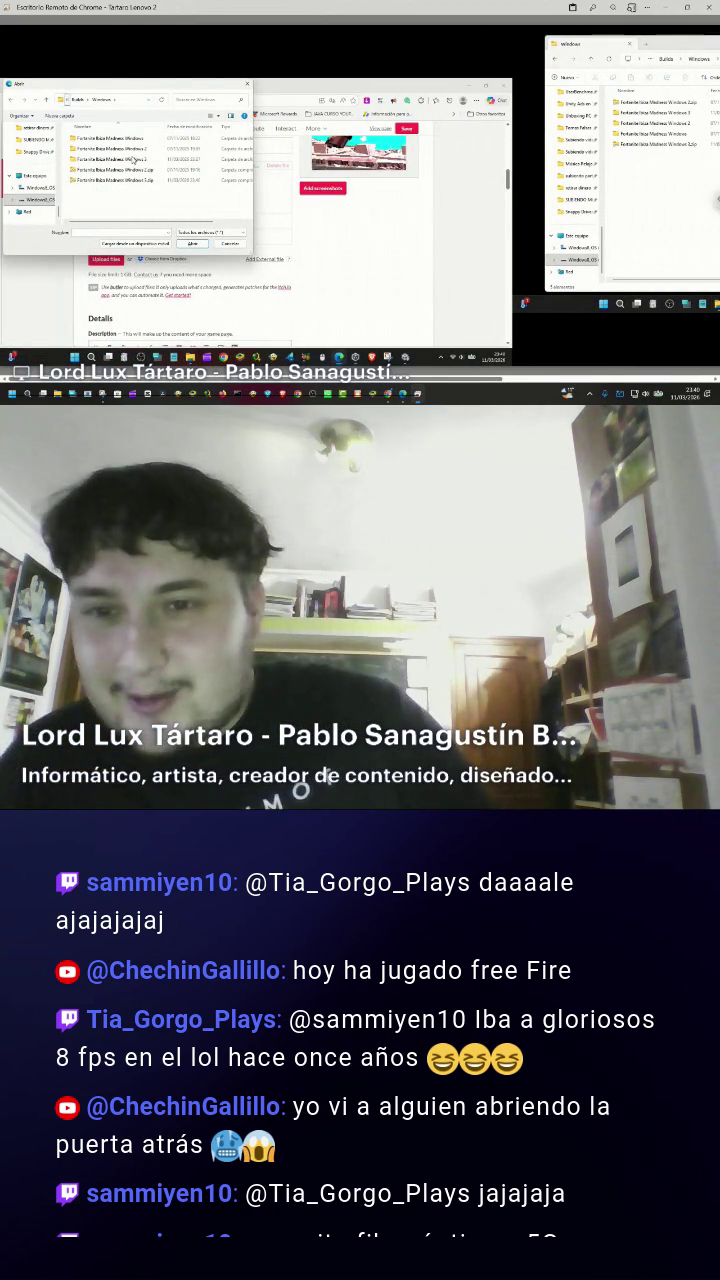
{"action": "left_click", "coordinate": [118, 159]}
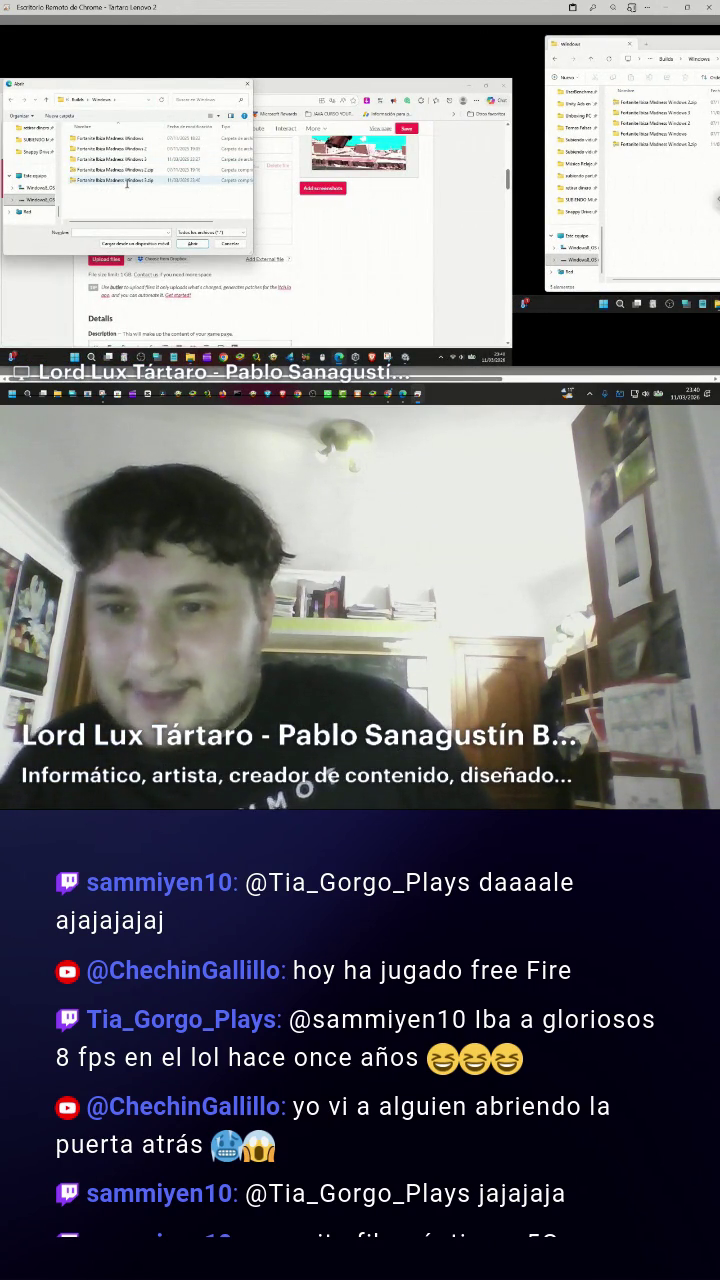
{"action": "double_click", "coordinate": [124, 180]}
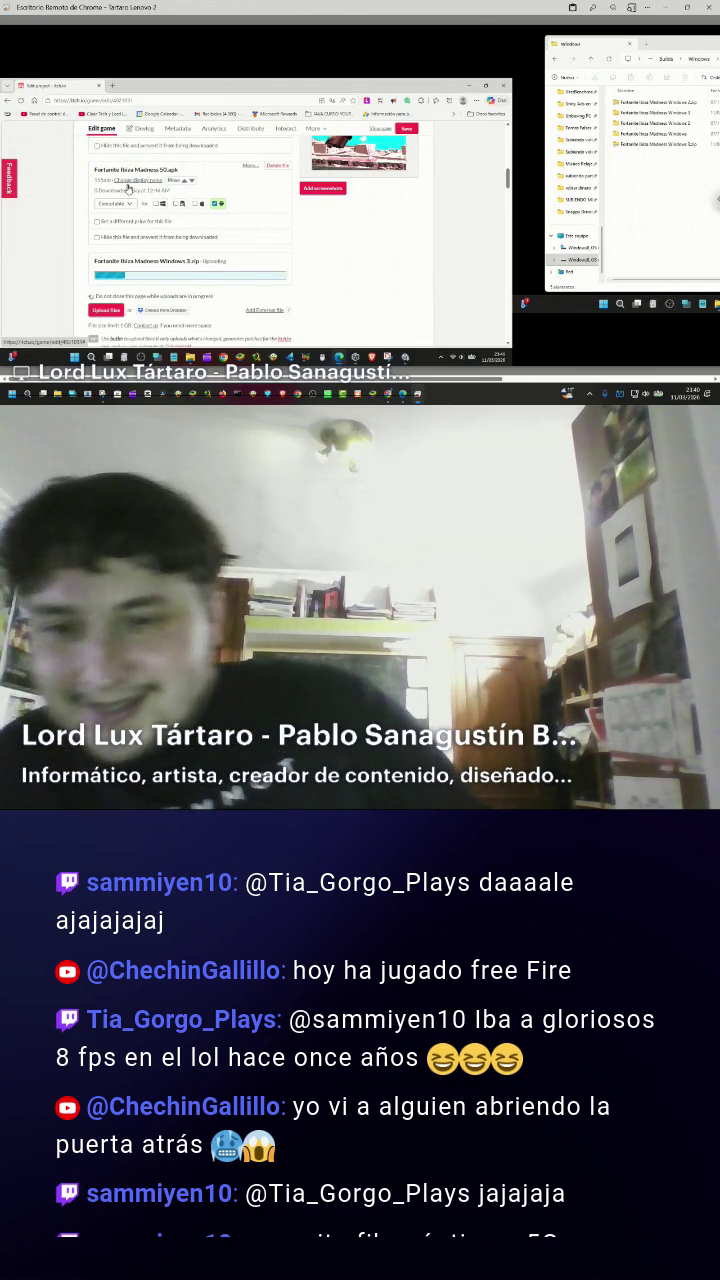
Mark the uploaded Windows 3 zip as a Windows build and return to the Title field and cover image.
{"action": "scroll", "coordinate": [130, 195], "scroll_direction": "down", "scroll_amount": 3}
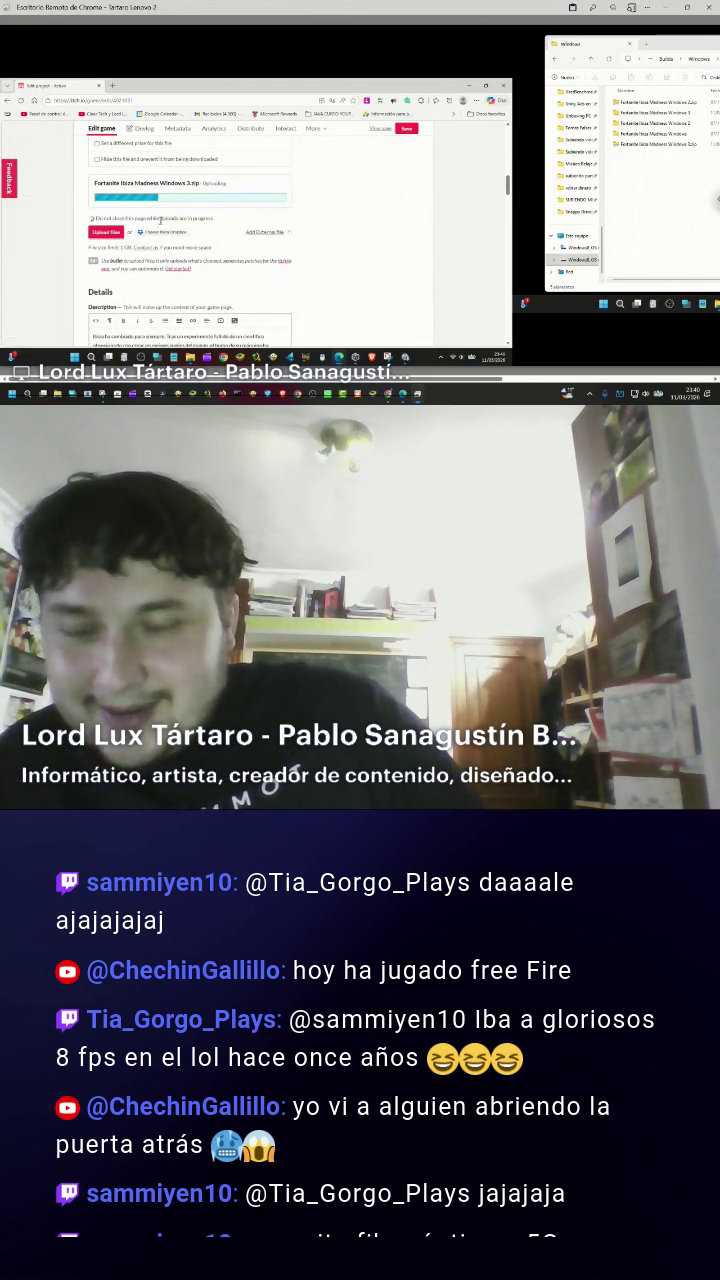
{"action": "scroll", "coordinate": [164, 228], "scroll_direction": "up", "scroll_amount": 4}
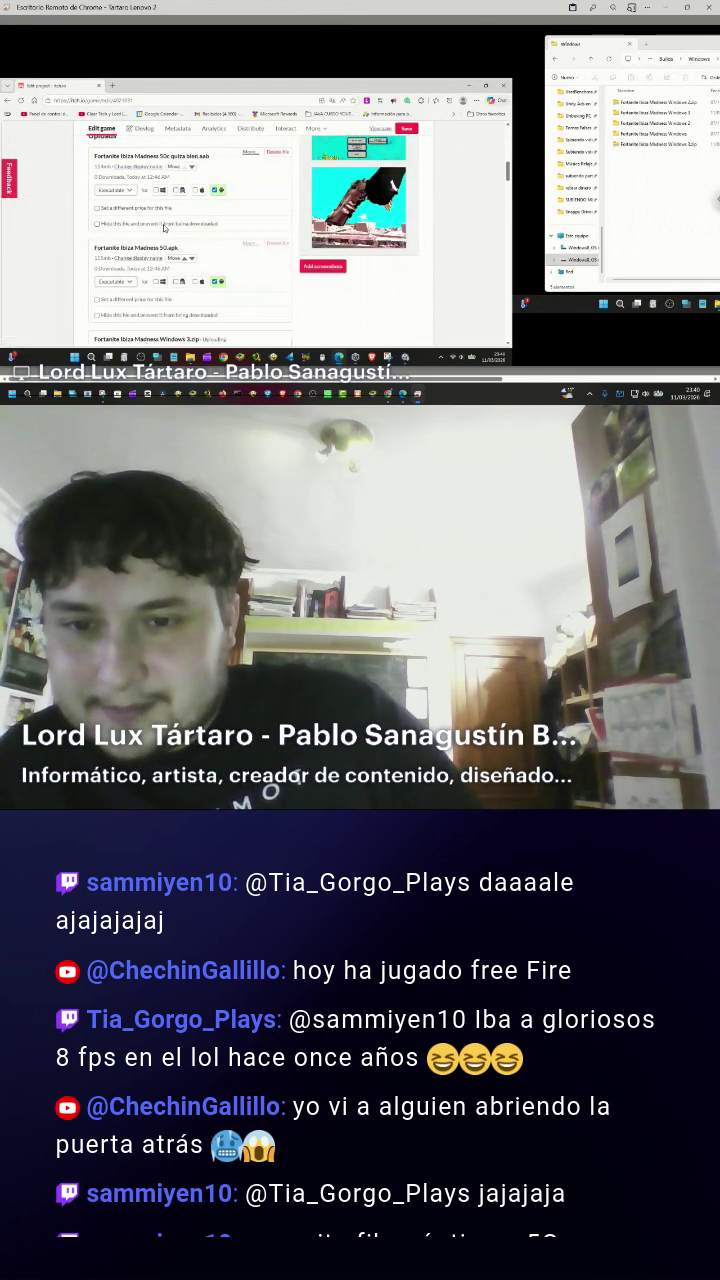
{"action": "scroll", "coordinate": [164, 228], "scroll_direction": "down", "scroll_amount": 3}
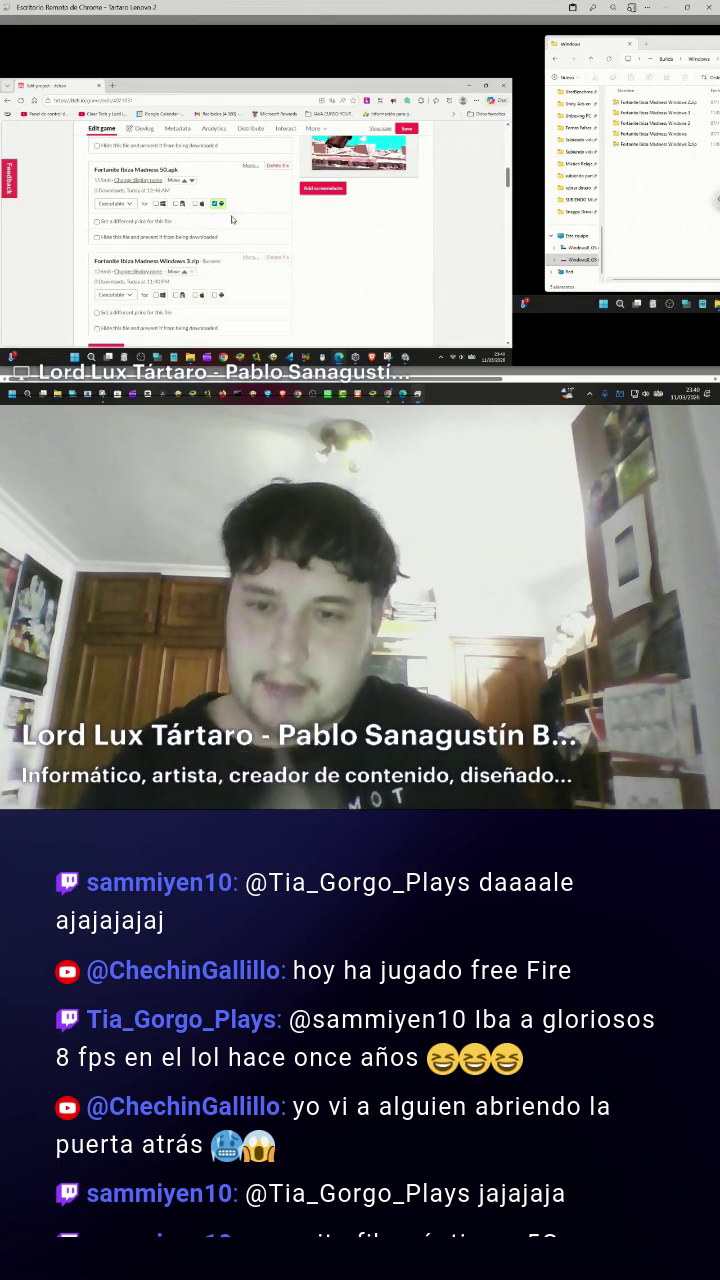
{"action": "left_click", "coordinate": [158, 295]}
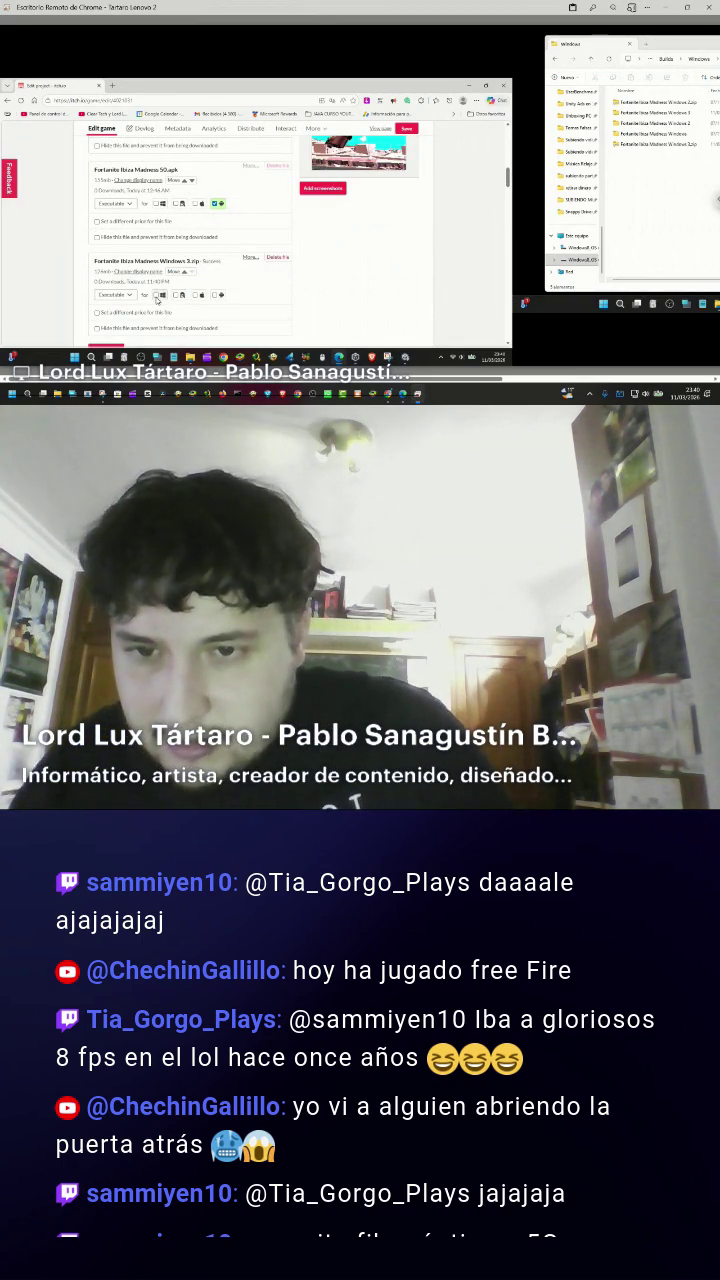
{"action": "scroll", "coordinate": [156, 298], "scroll_direction": "down", "scroll_amount": 10}
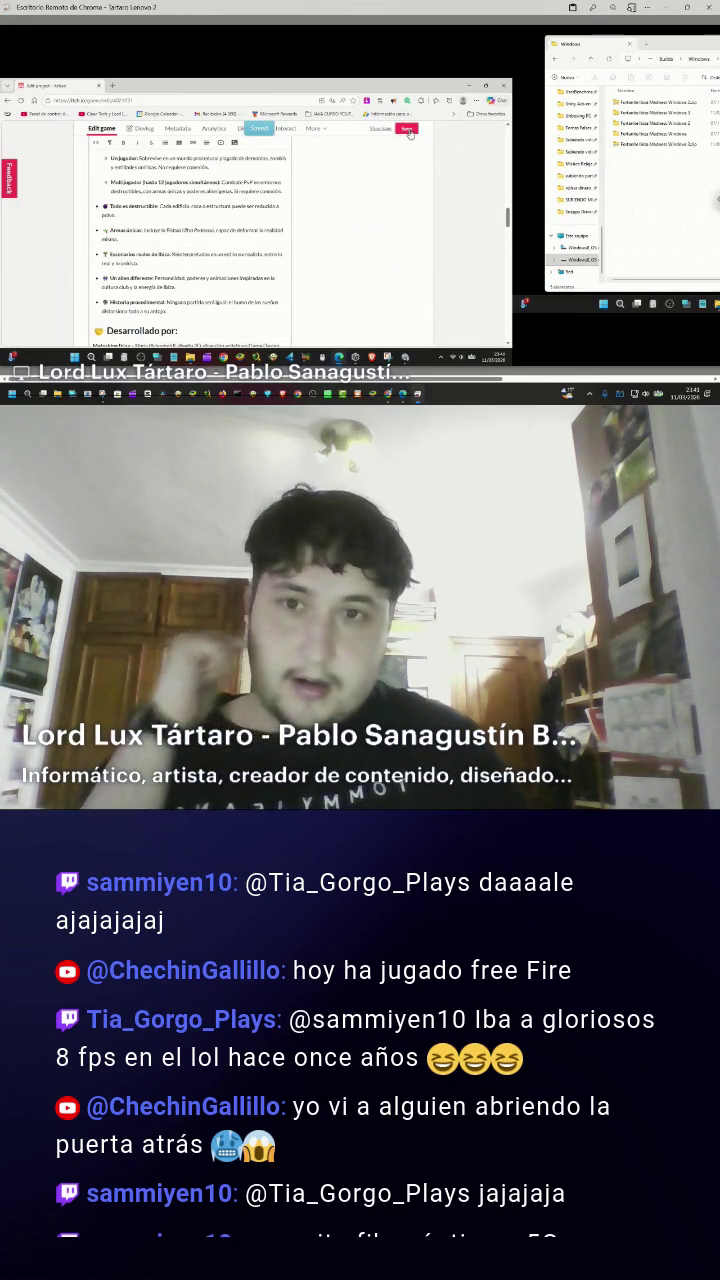
{"action": "scroll", "coordinate": [311, 232], "scroll_direction": "up", "scroll_amount": 5}
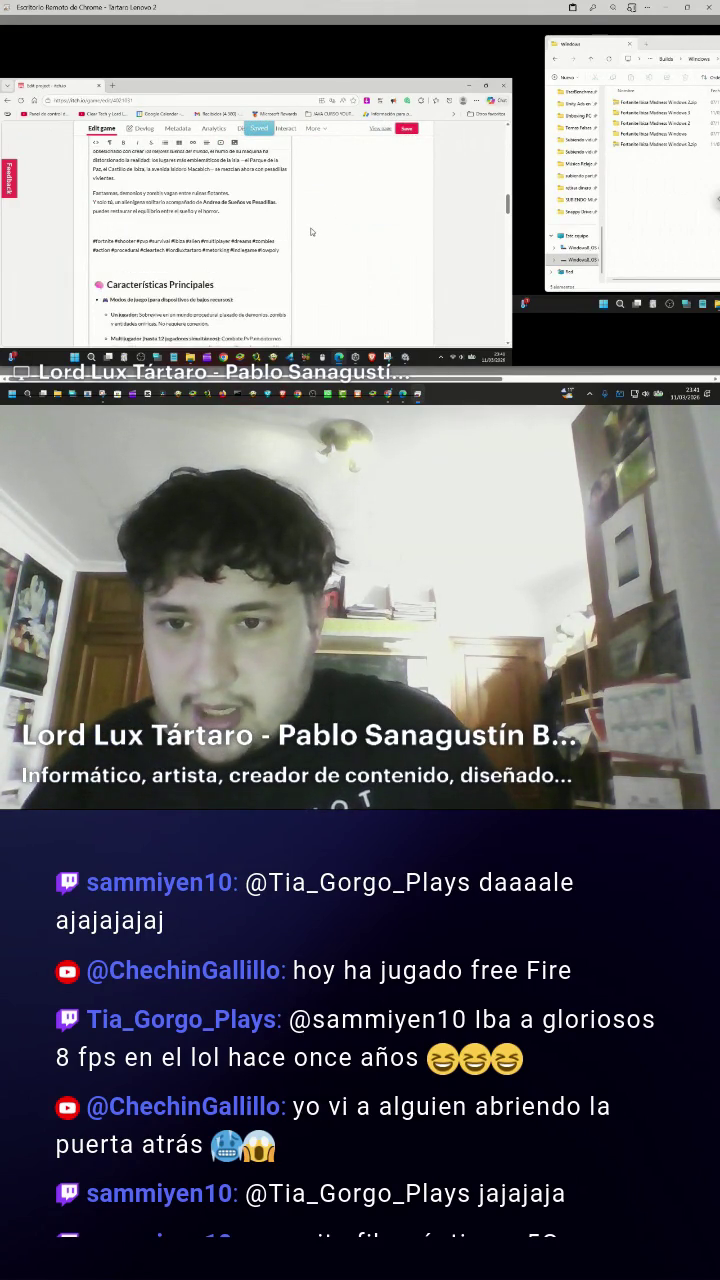
{"action": "scroll", "coordinate": [311, 232], "scroll_direction": "up", "scroll_amount": 1}
{"action": "scroll", "coordinate": [311, 232], "scroll_direction": "up", "scroll_amount": 10}
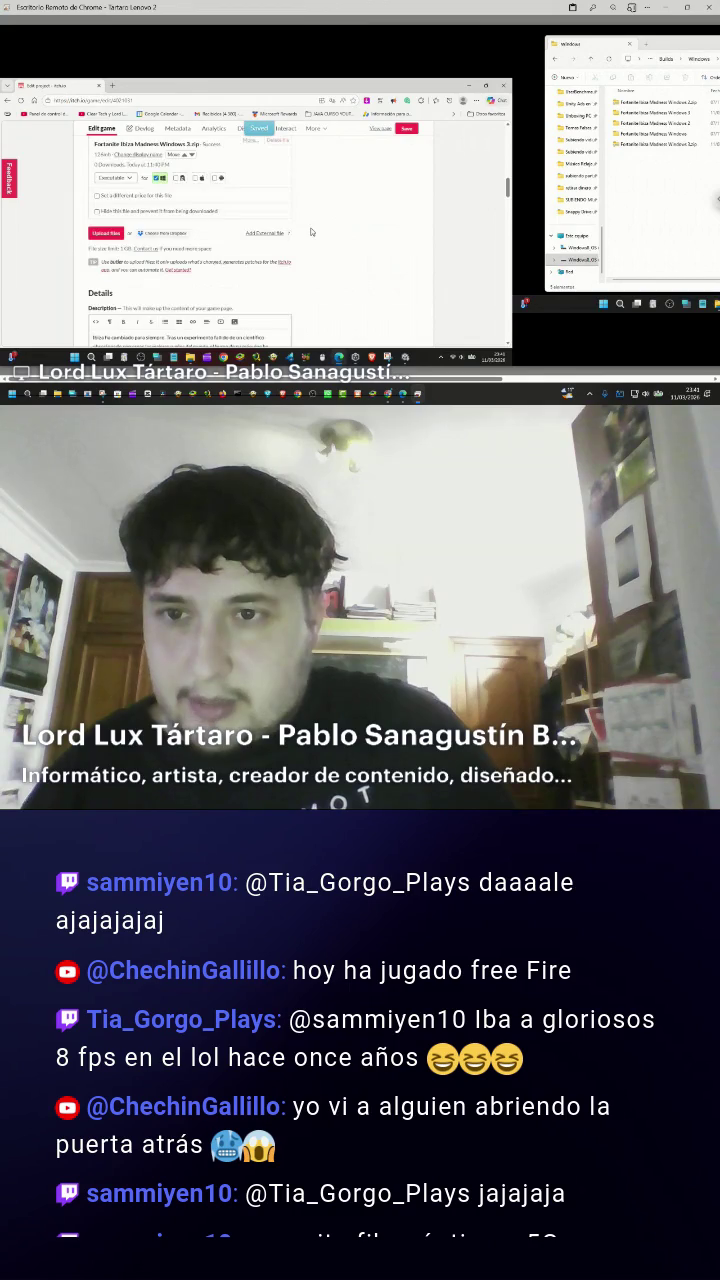
{"action": "scroll", "coordinate": [311, 232], "scroll_direction": "up", "scroll_amount": 10}
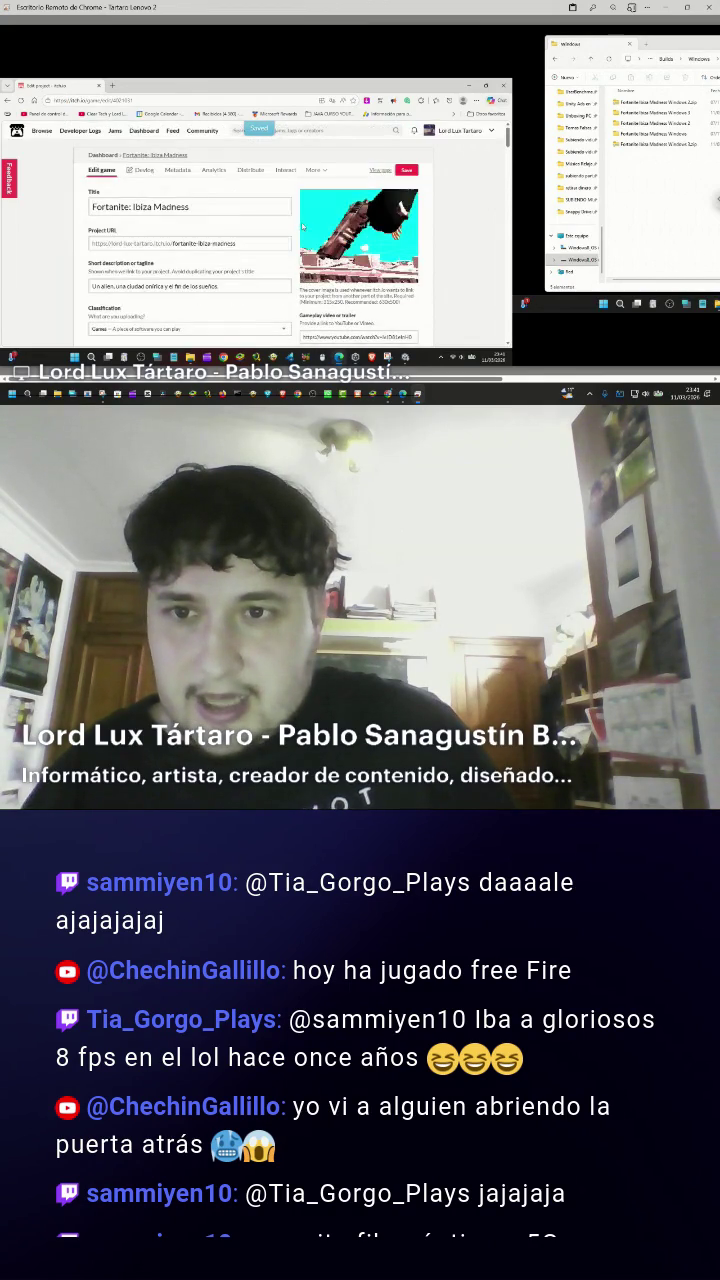
Add a colon and 'Billar loco 8ball crazy' to the itch.io game title.
{"action": "left_click", "coordinate": [130, 207]}
{"action": "type", "text": ":"}
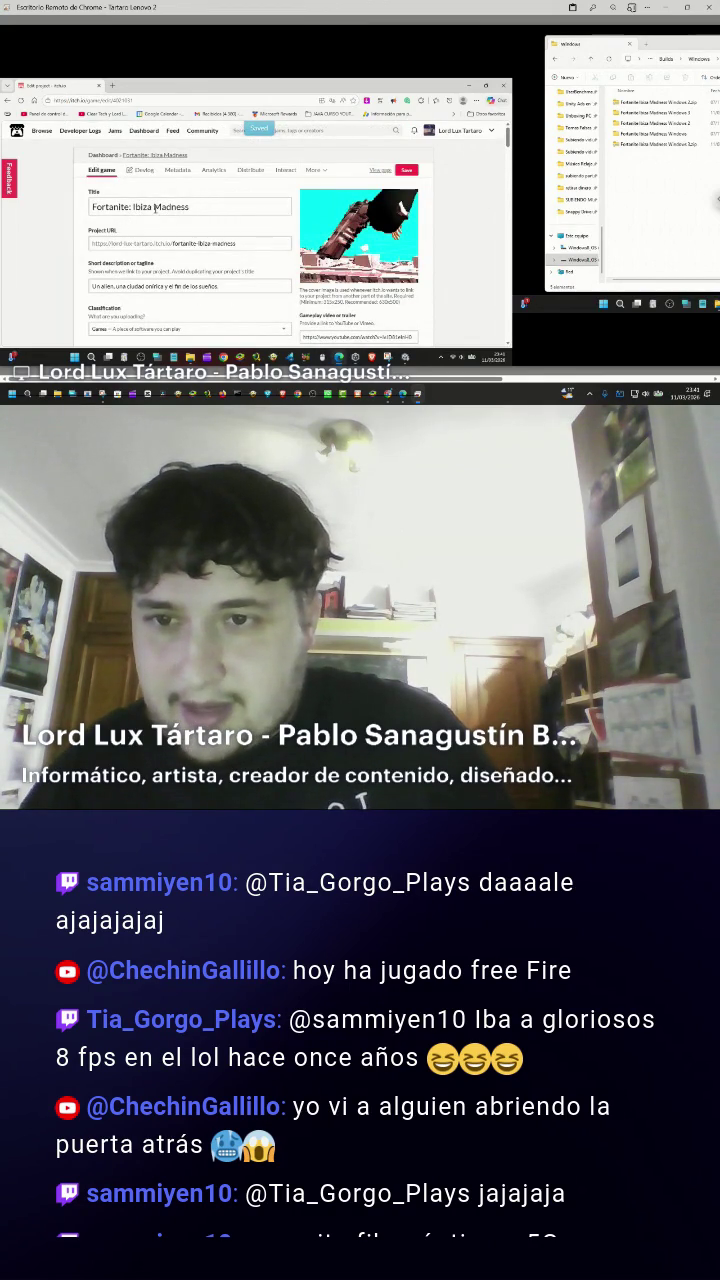
{"action": "left_click", "coordinate": [128, 206]}
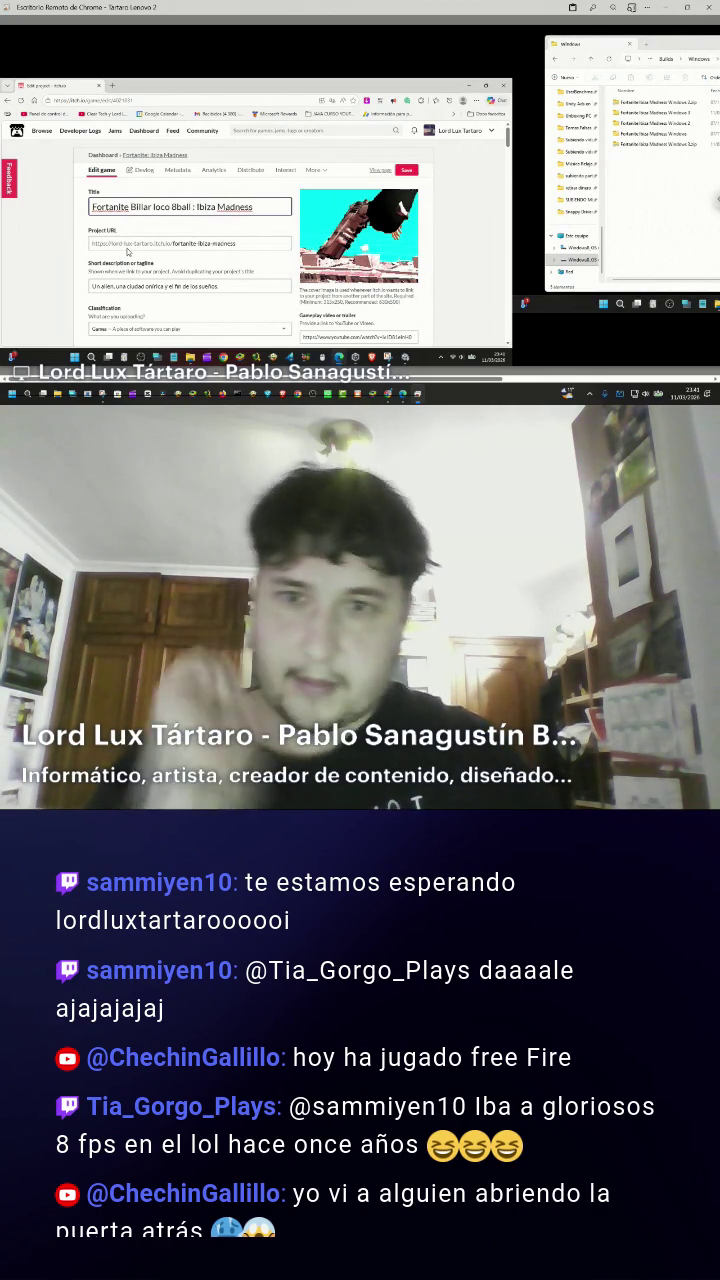
{"action": "type", "text": "crazy"}
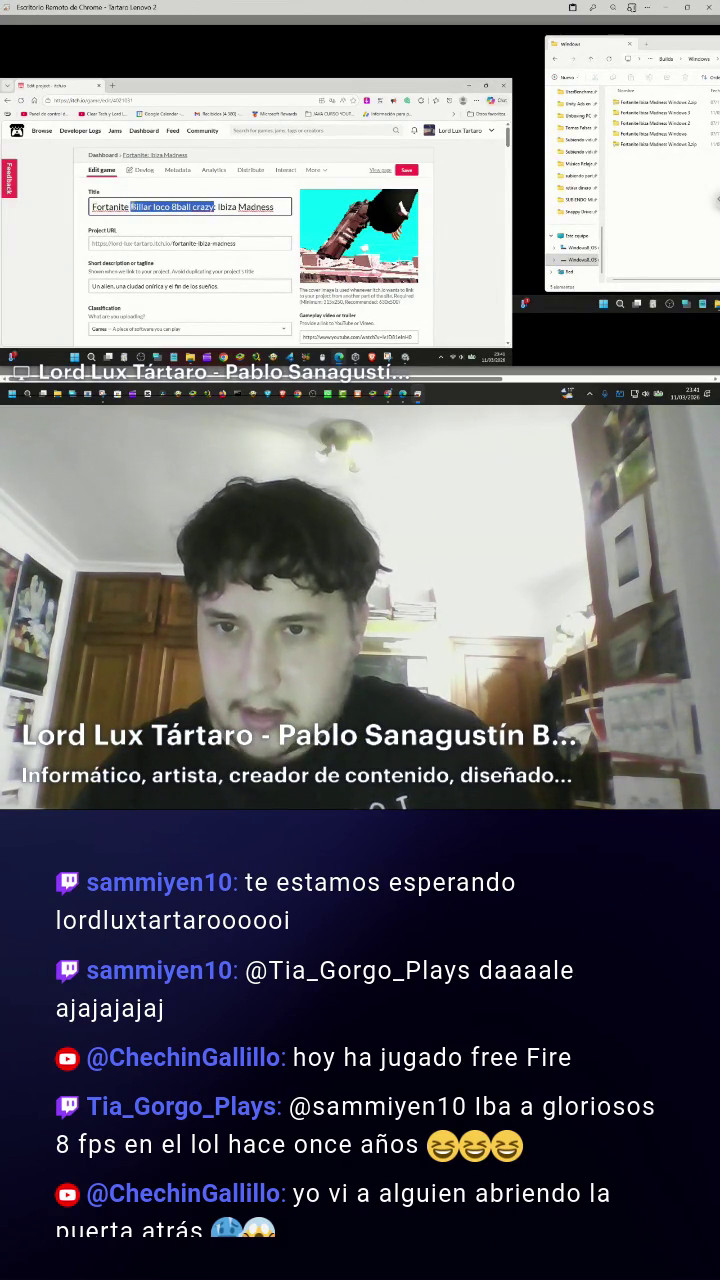
{"action": "scroll", "coordinate": [318, 268], "scroll_direction": "down", "scroll_amount": 15}
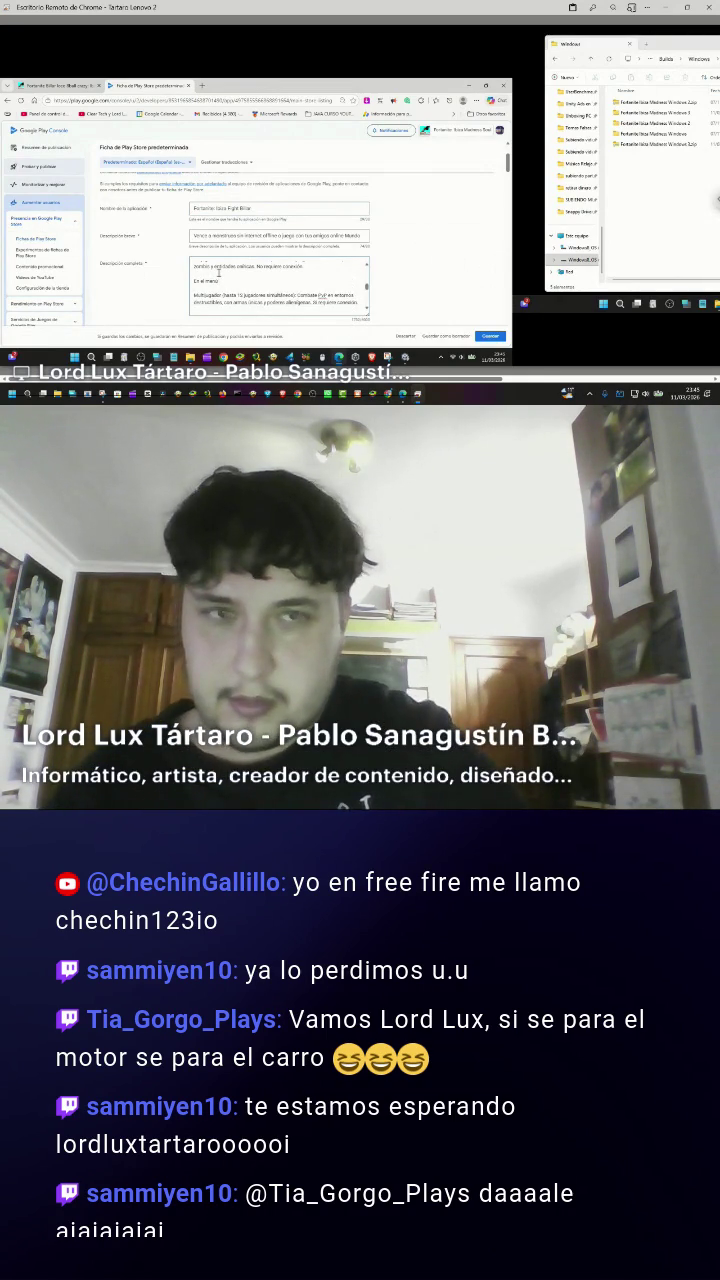
Save the Spanish Ficha de Play Store predeterminada and stay on the listing instead of the overview.
{"action": "left_click", "coordinate": [54, 88]}
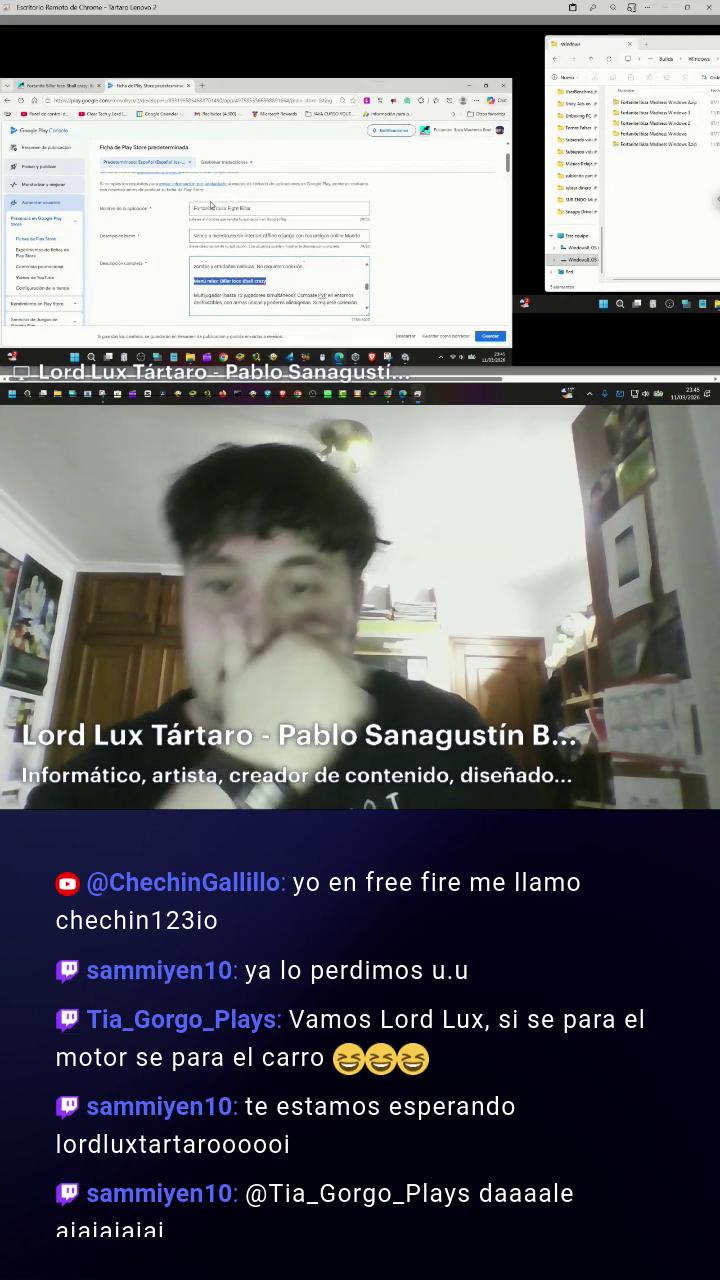
{"action": "scroll", "coordinate": [330, 294], "scroll_direction": "up", "scroll_amount": 5}
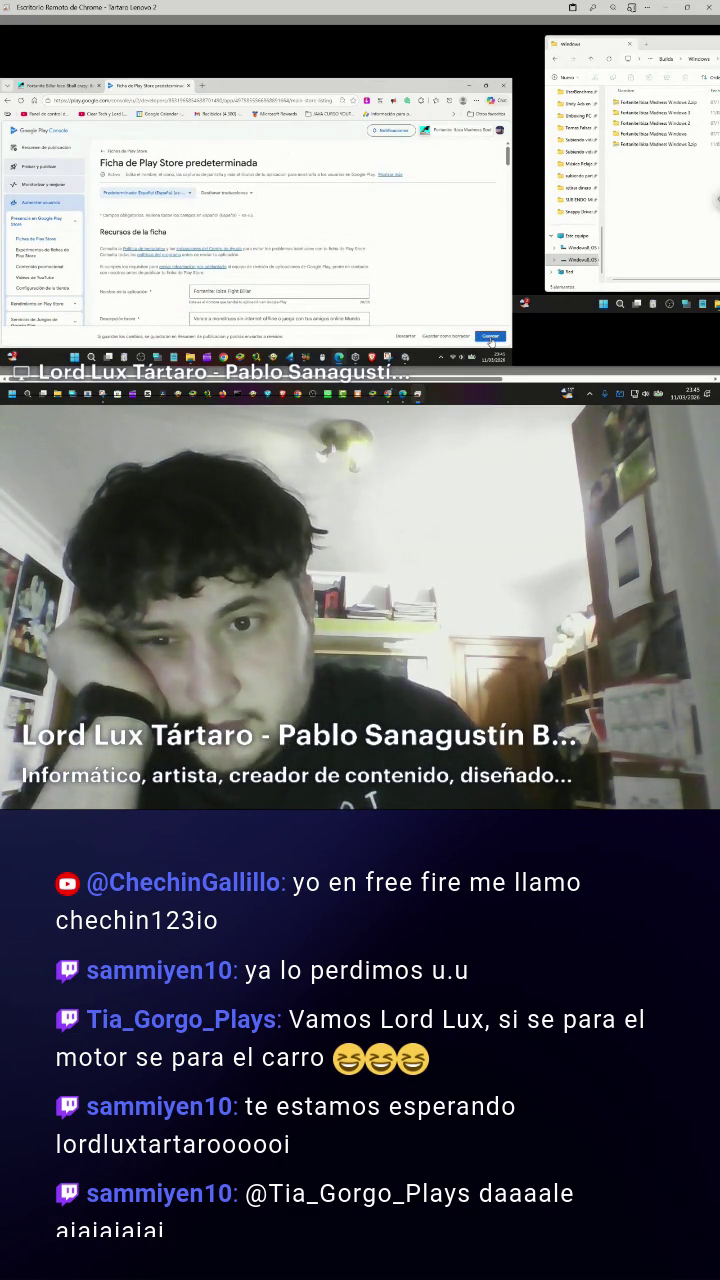
{"action": "left_click", "coordinate": [490, 338]}
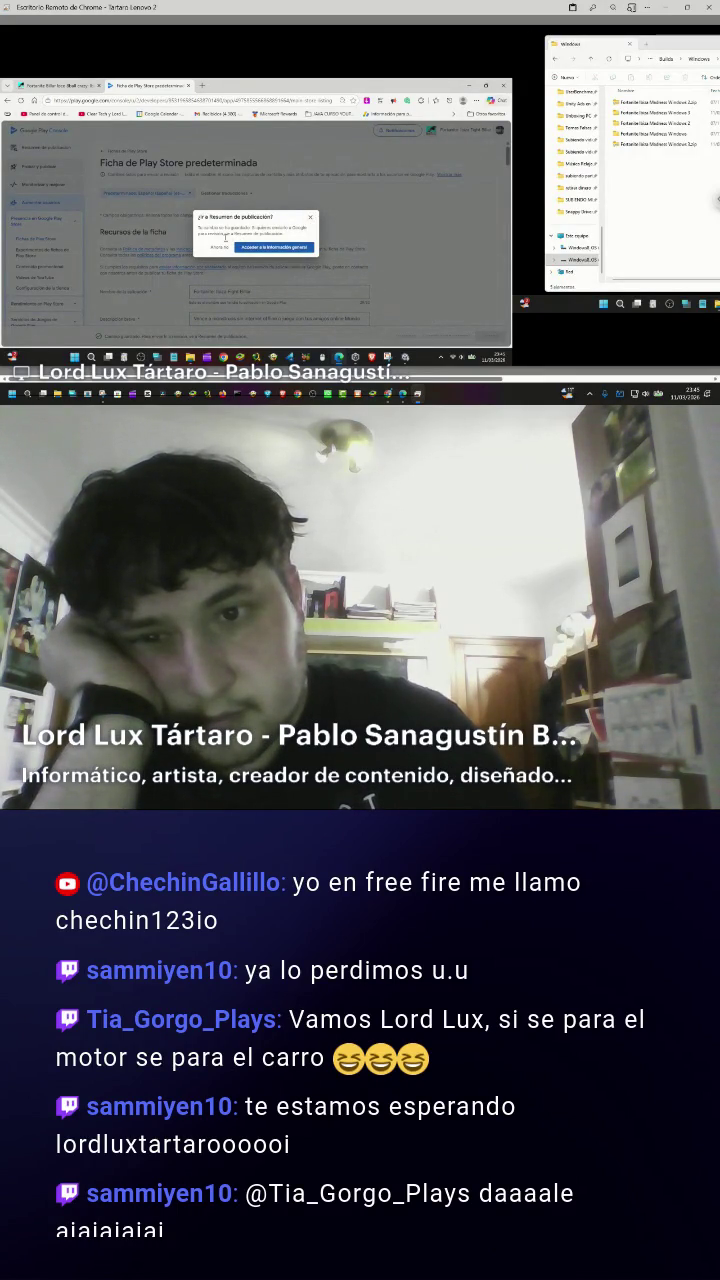
{"action": "left_click", "coordinate": [217, 247]}
Switch to the Inglés (Estados Unidos) listing and delete 'Madness Blue' from its app name.
{"action": "left_click", "coordinate": [178, 194]}
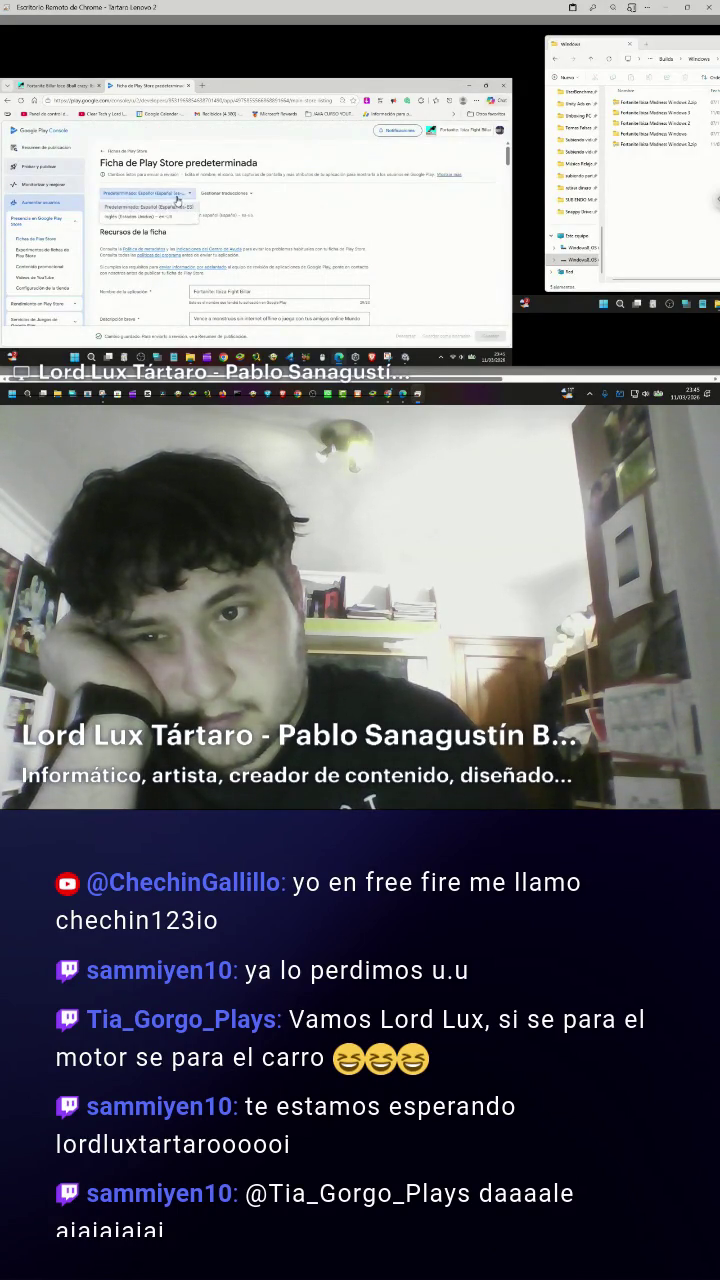
{"action": "left_click", "coordinate": [152, 217]}
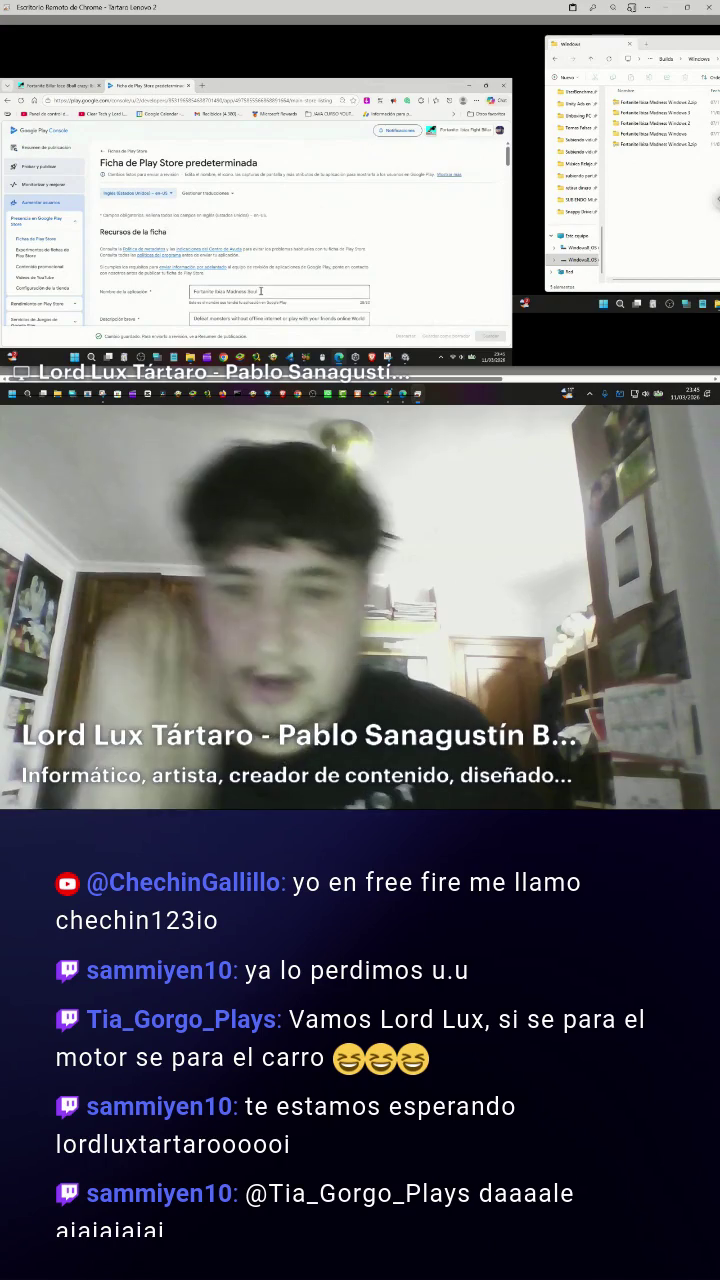
{"action": "double_click", "coordinate": [241, 291]}
{"action": "left_click_drag", "start_coordinate": [241, 291], "coordinate": [223, 291]}
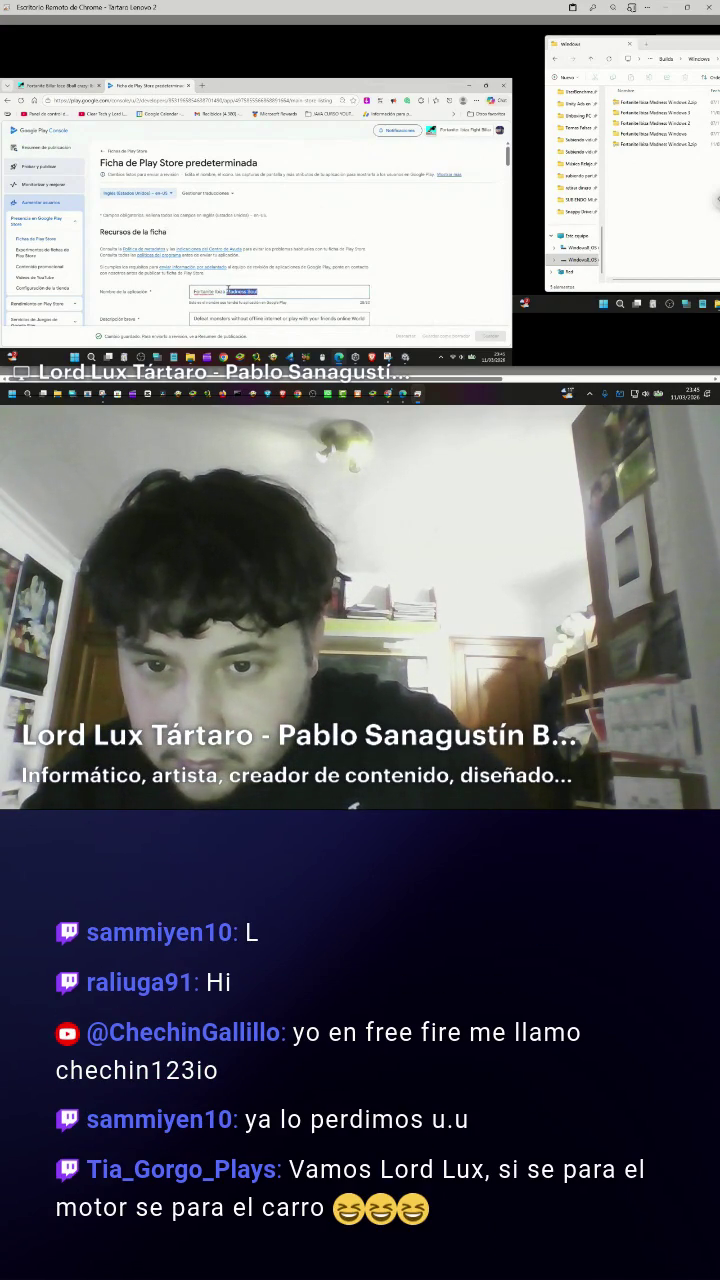
{"action": "key", "text": "BackSpace"}
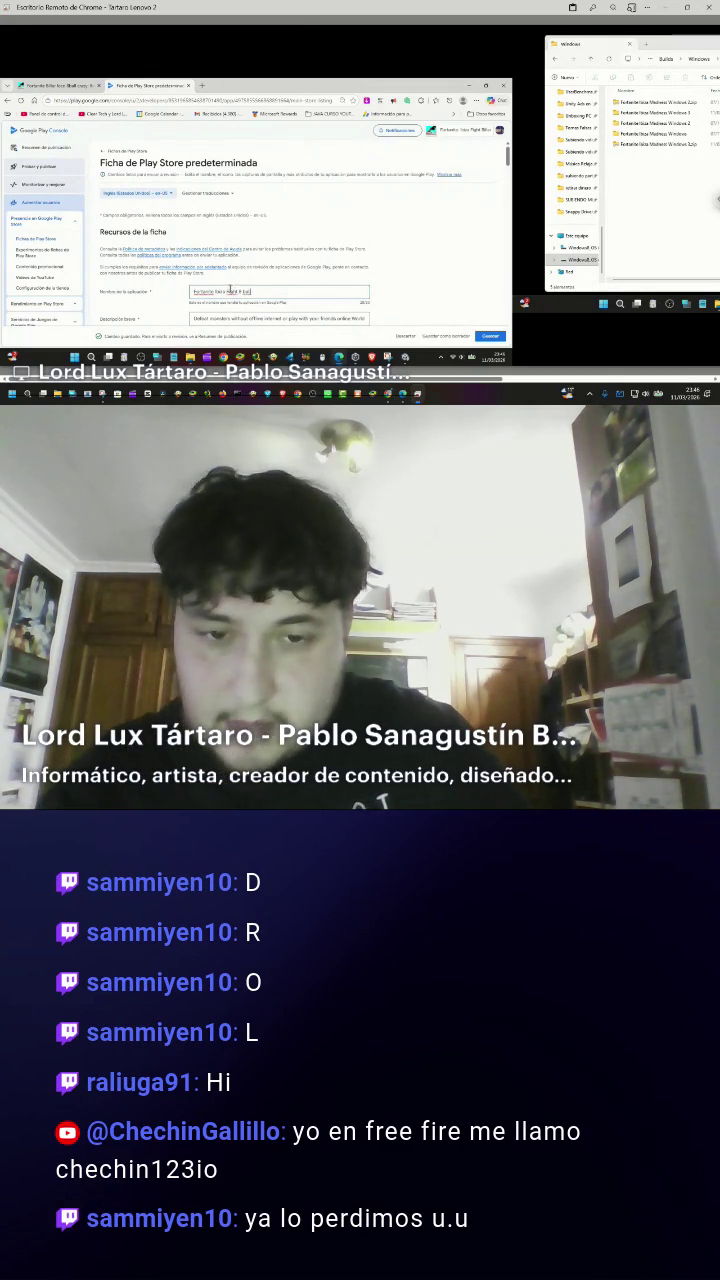
Edit the English full description's 'Menu relax: Billar loco 8ball crazy' line and save the listing.
{"action": "scroll", "coordinate": [401, 237], "scroll_direction": "down", "scroll_amount": 8}
{"action": "scroll", "coordinate": [401, 237], "scroll_direction": "up", "scroll_amount": 4}
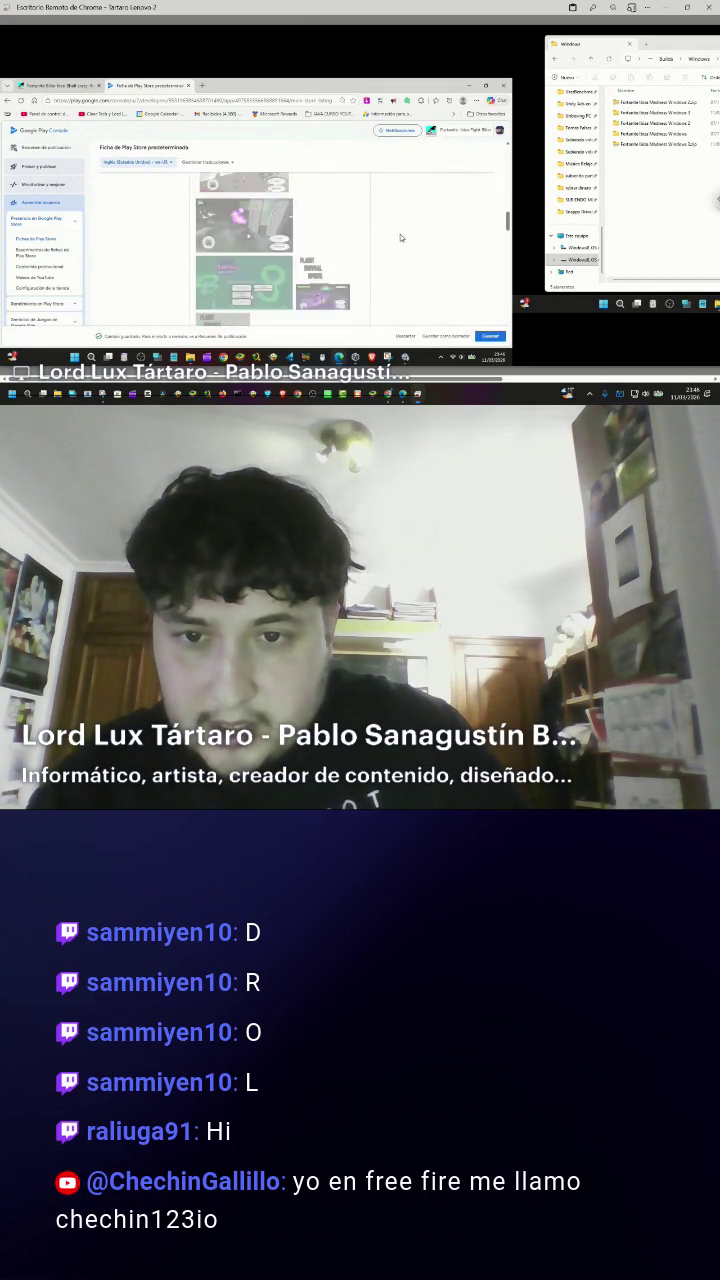
{"action": "scroll", "coordinate": [401, 237], "scroll_direction": "down", "scroll_amount": 6}
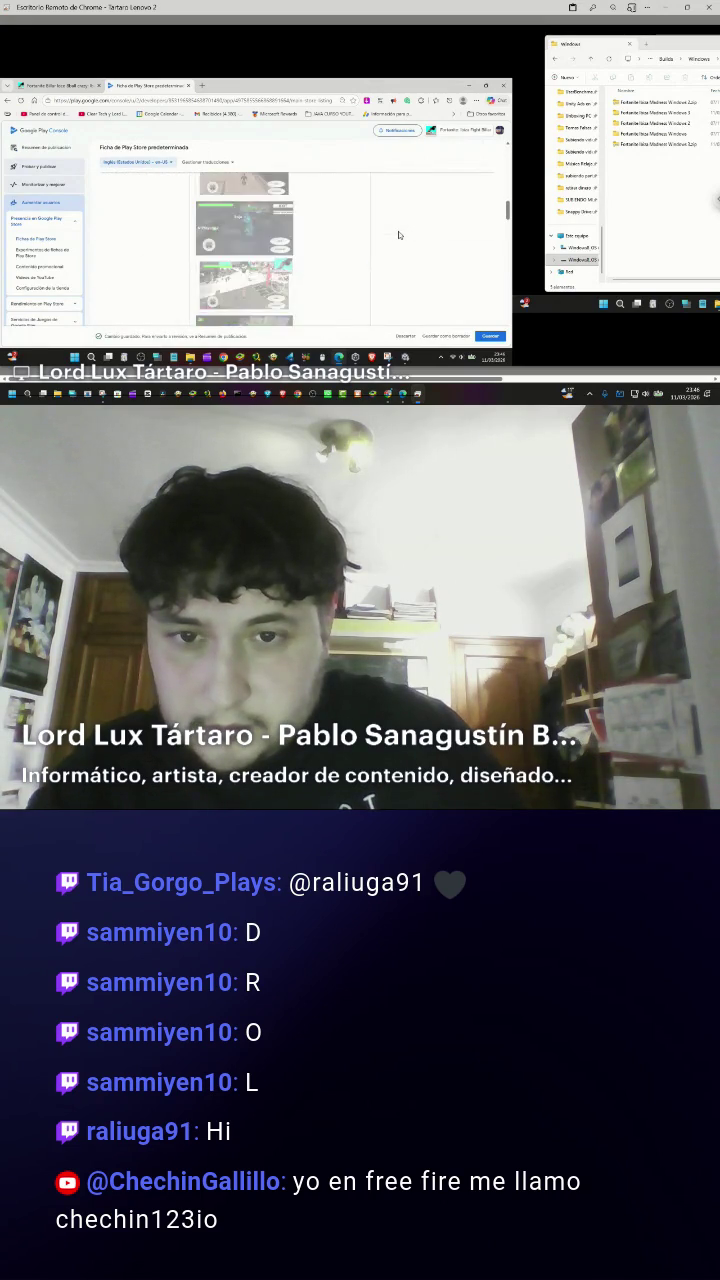
{"action": "scroll", "coordinate": [396, 234], "scroll_direction": "down", "scroll_amount": 5}
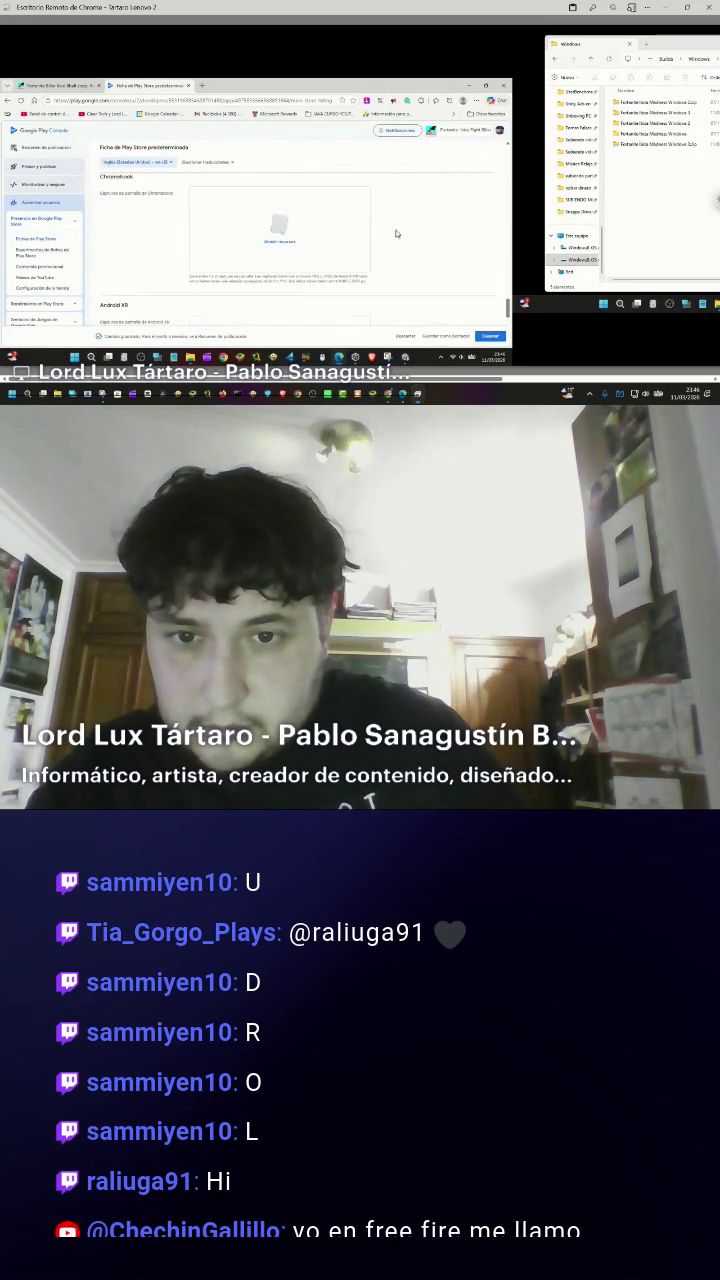
{"action": "scroll", "coordinate": [396, 234], "scroll_direction": "up", "scroll_amount": 14}
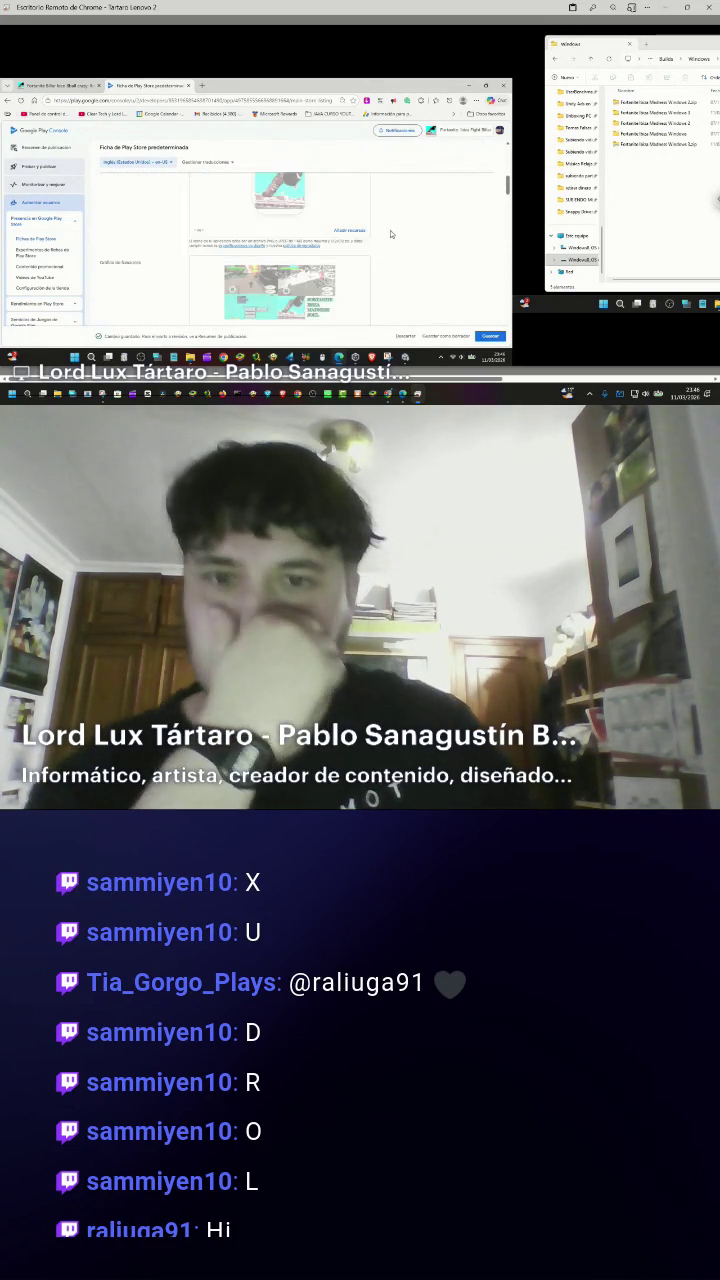
{"action": "scroll", "coordinate": [286, 274], "scroll_direction": "down", "scroll_amount": 5}
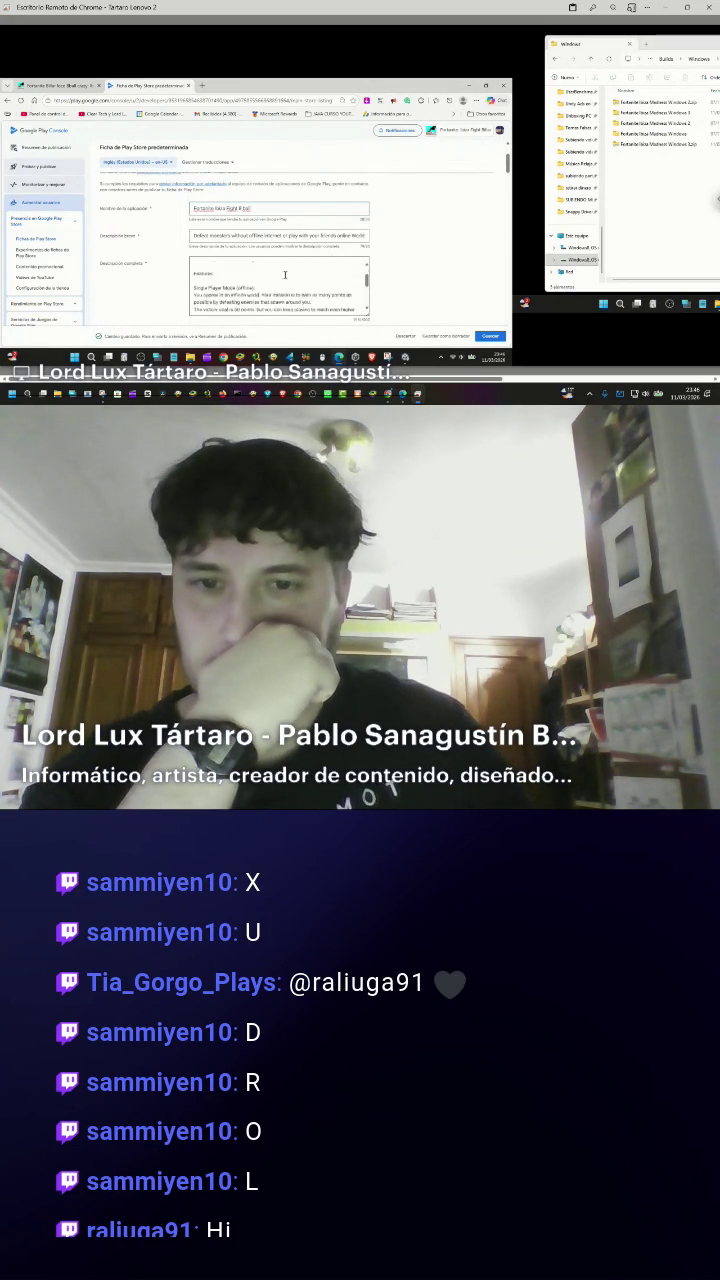
{"action": "scroll", "coordinate": [285, 274], "scroll_direction": "up", "scroll_amount": 3}
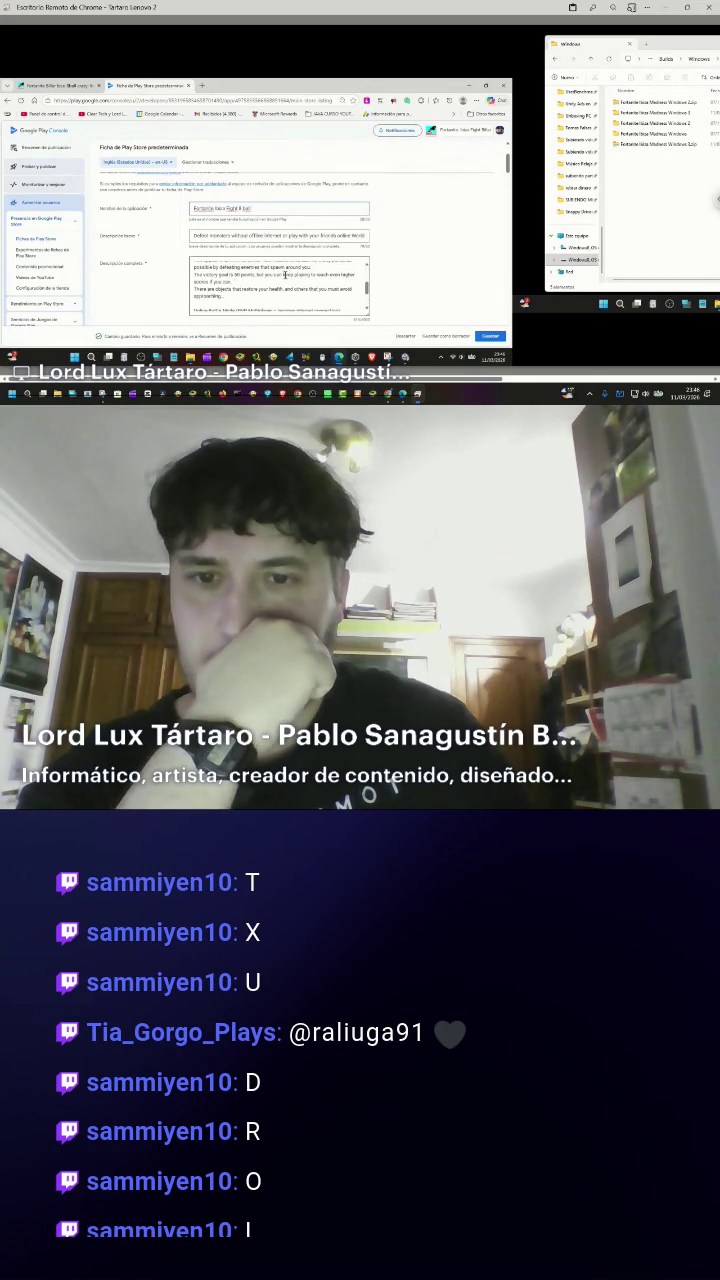
{"action": "scroll", "coordinate": [285, 275], "scroll_direction": "down", "scroll_amount": 6}
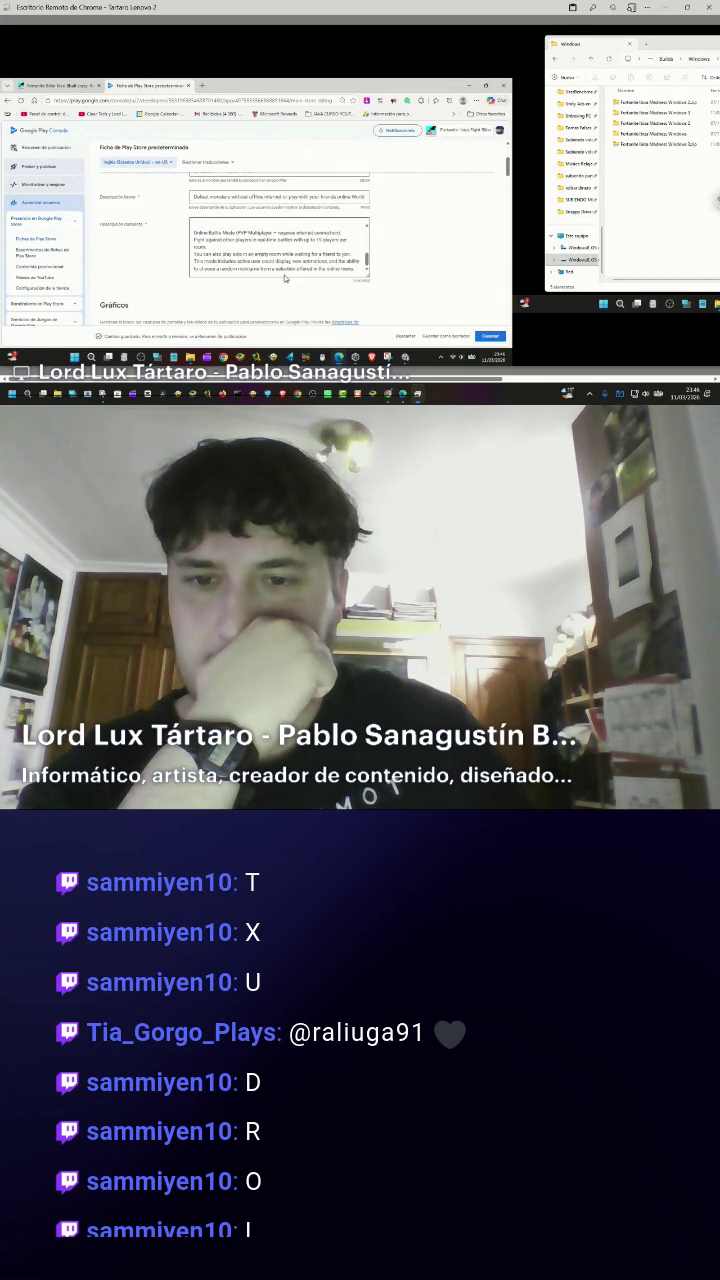
{"action": "scroll", "coordinate": [250, 259], "scroll_direction": "down", "scroll_amount": 2}
{"action": "scroll", "coordinate": [250, 259], "scroll_direction": "up", "scroll_amount": 2}
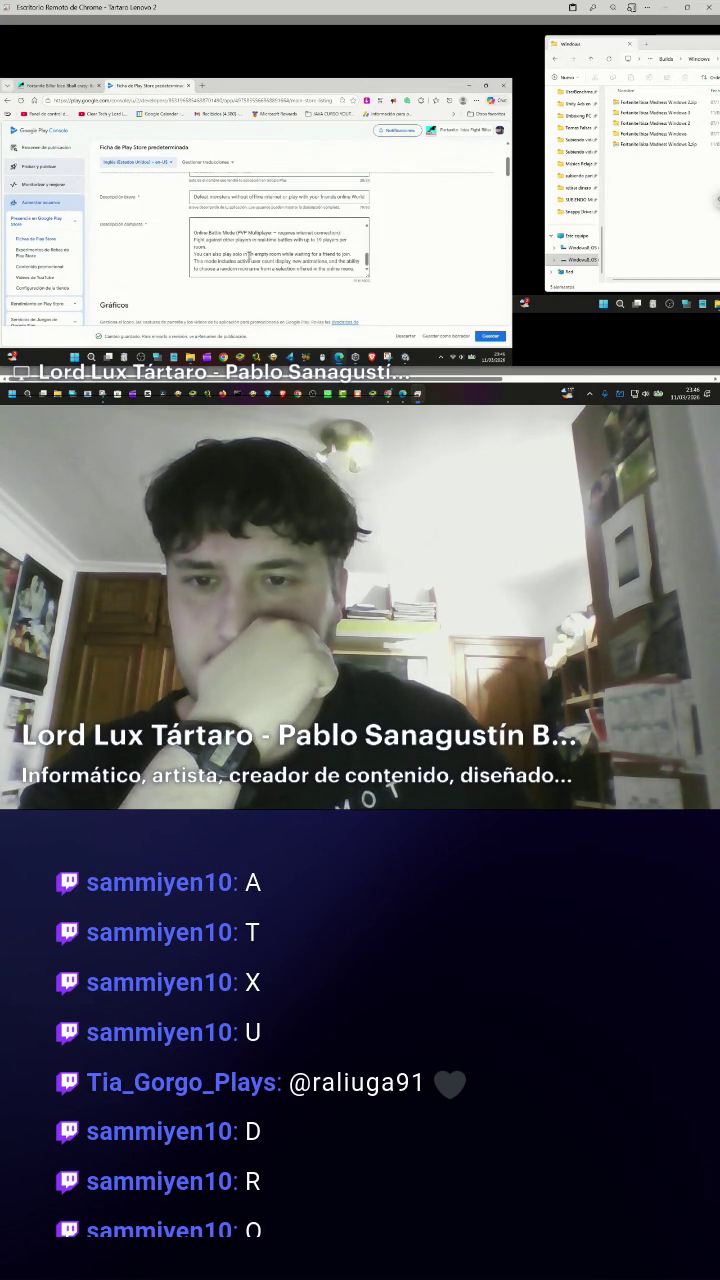
{"action": "scroll", "coordinate": [231, 229], "scroll_direction": "up", "scroll_amount": 1}
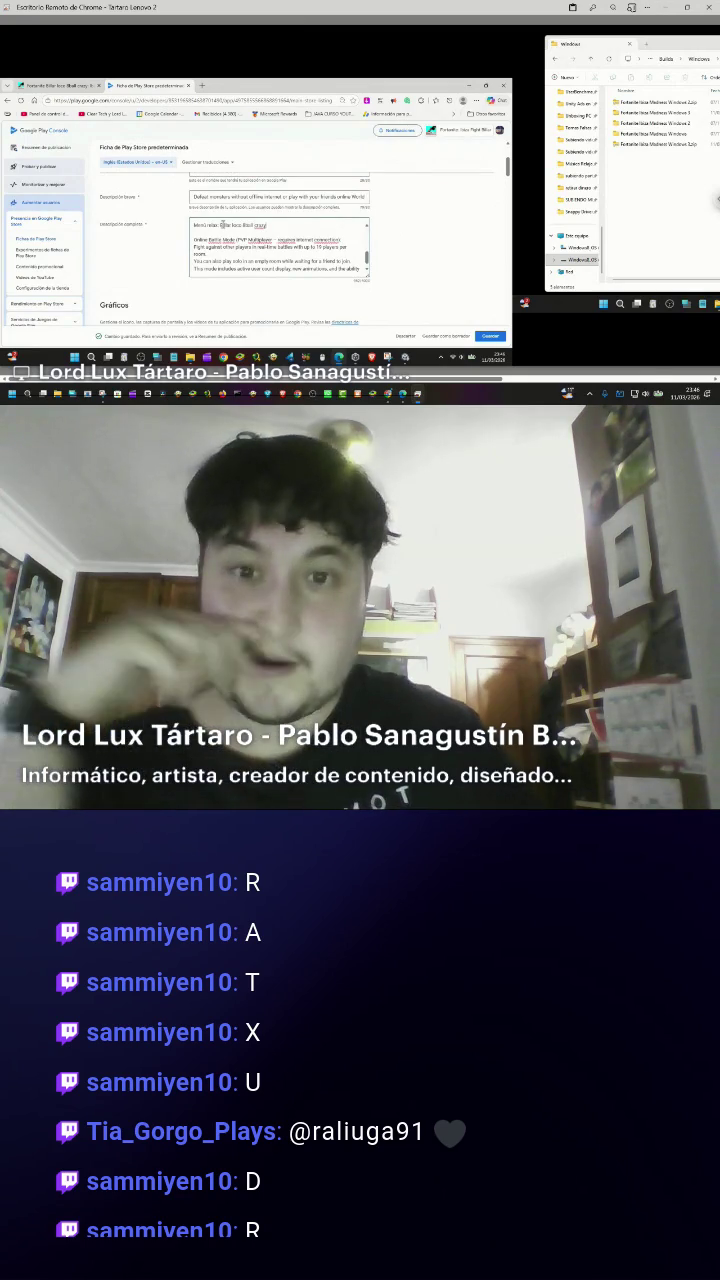
{"action": "left_click", "coordinate": [216, 226]}
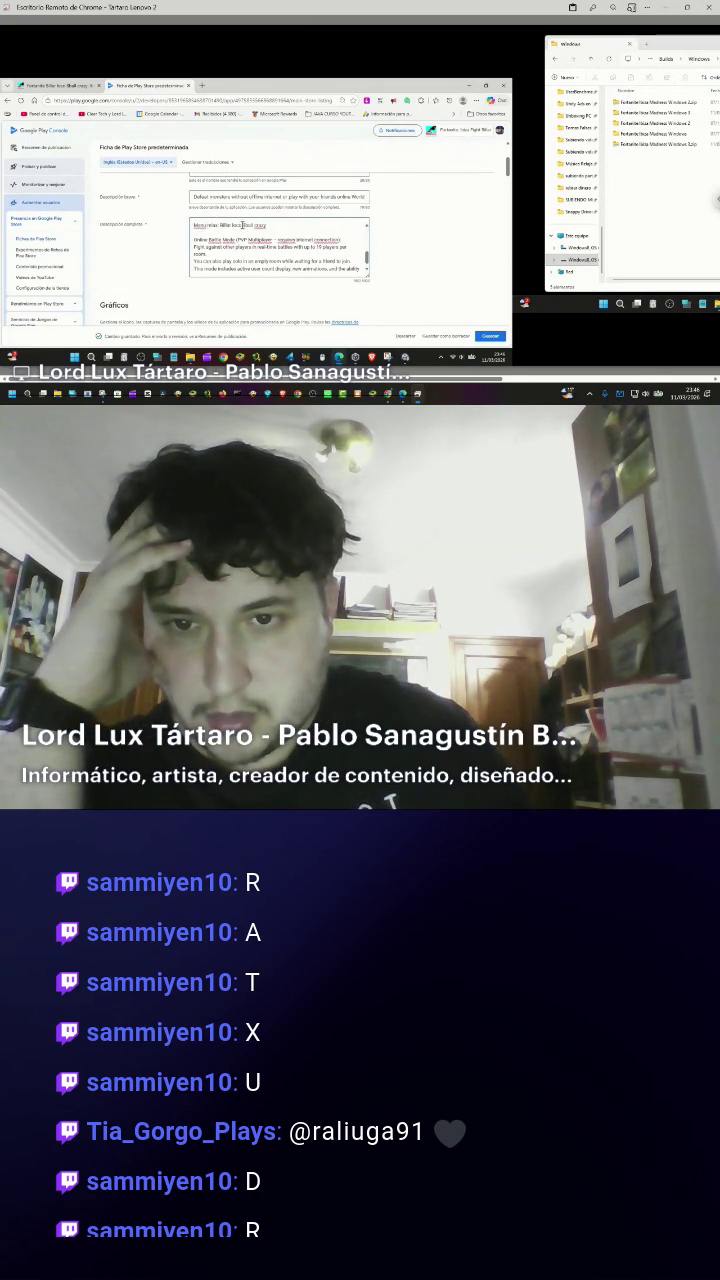
{"action": "key", "text": "ctrl+shift+Home"}
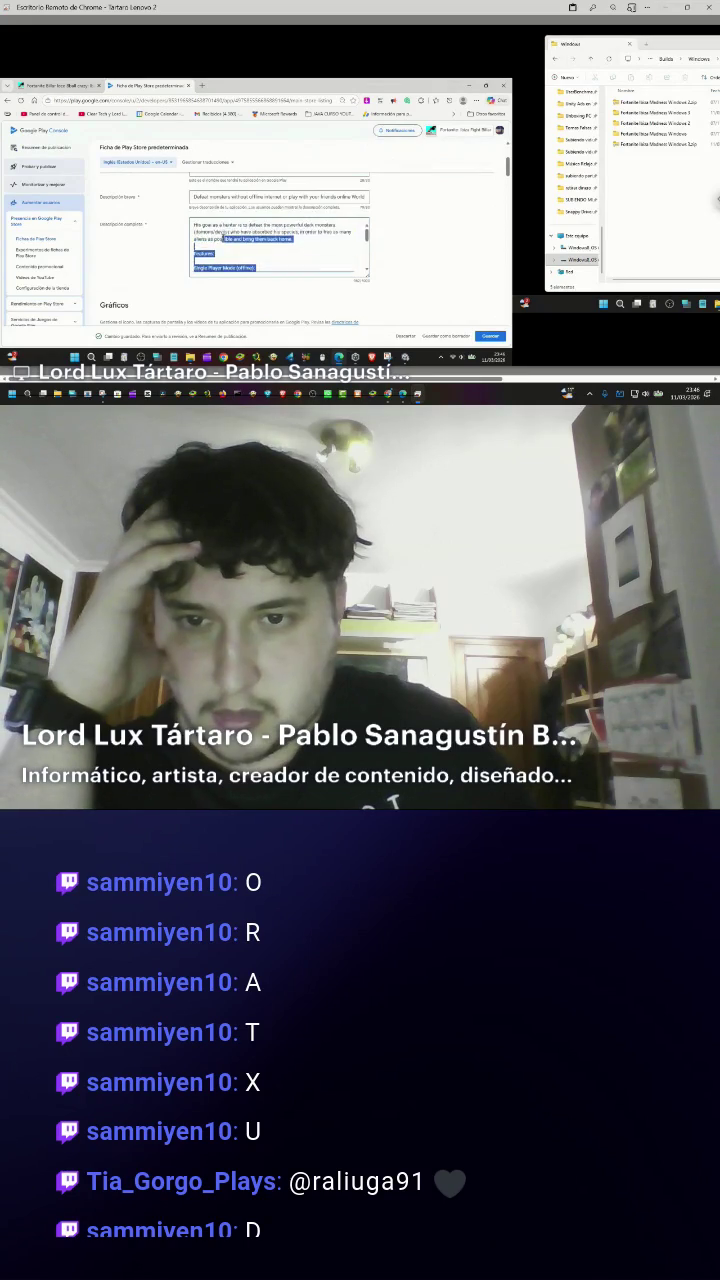
{"action": "scroll", "coordinate": [223, 241], "scroll_direction": "down", "scroll_amount": 1}
{"action": "left_click", "coordinate": [246, 221]}
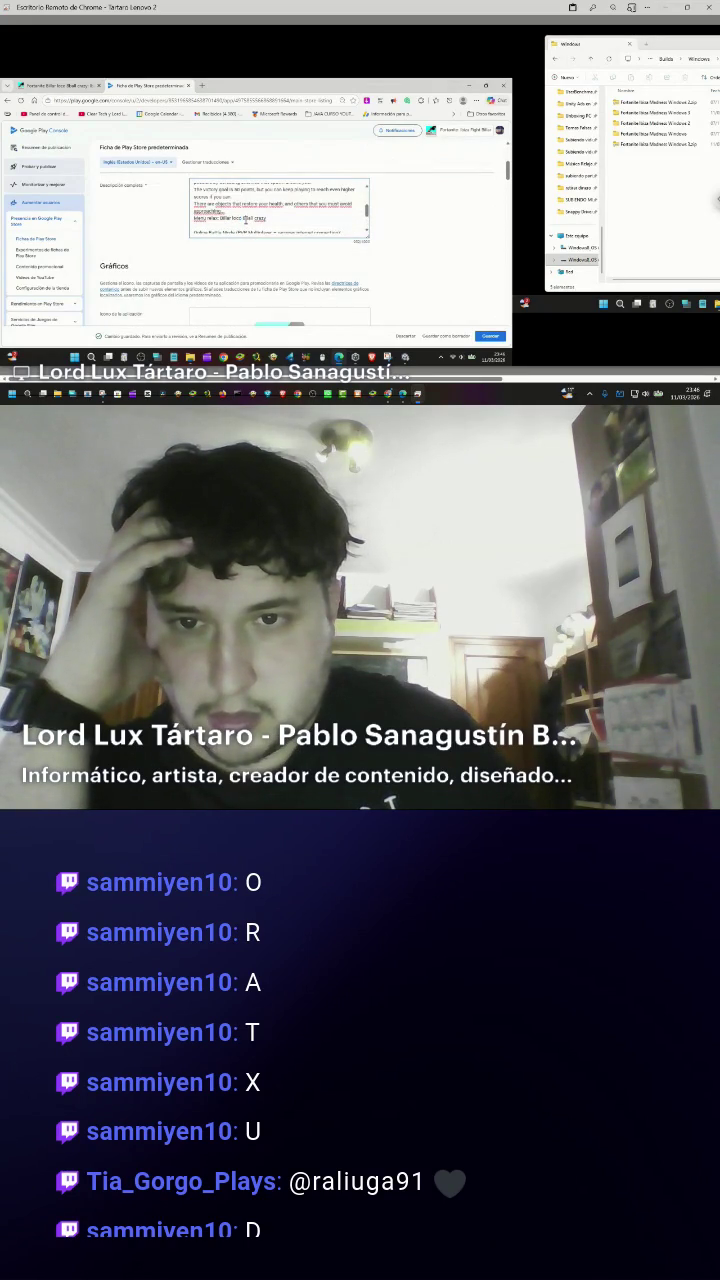
{"action": "left_click_drag", "start_coordinate": [241, 217], "coordinate": [219, 217]}
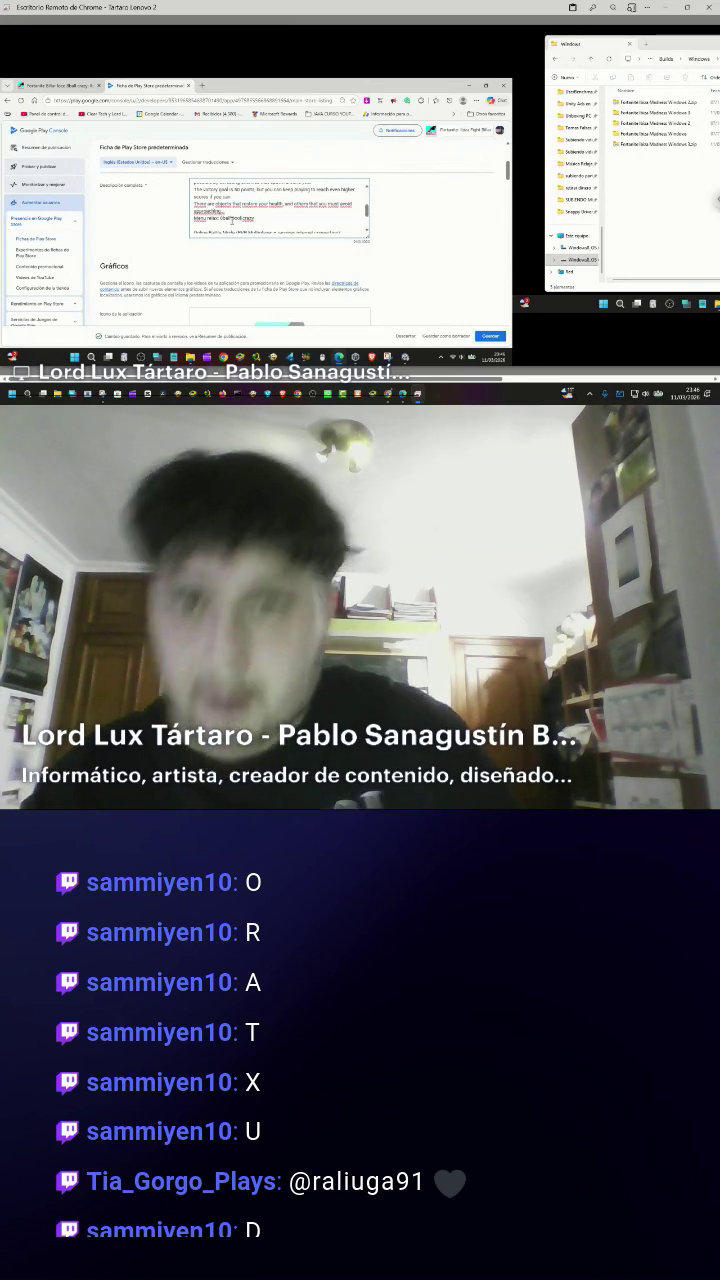
{"action": "left_click", "coordinate": [488, 336]}
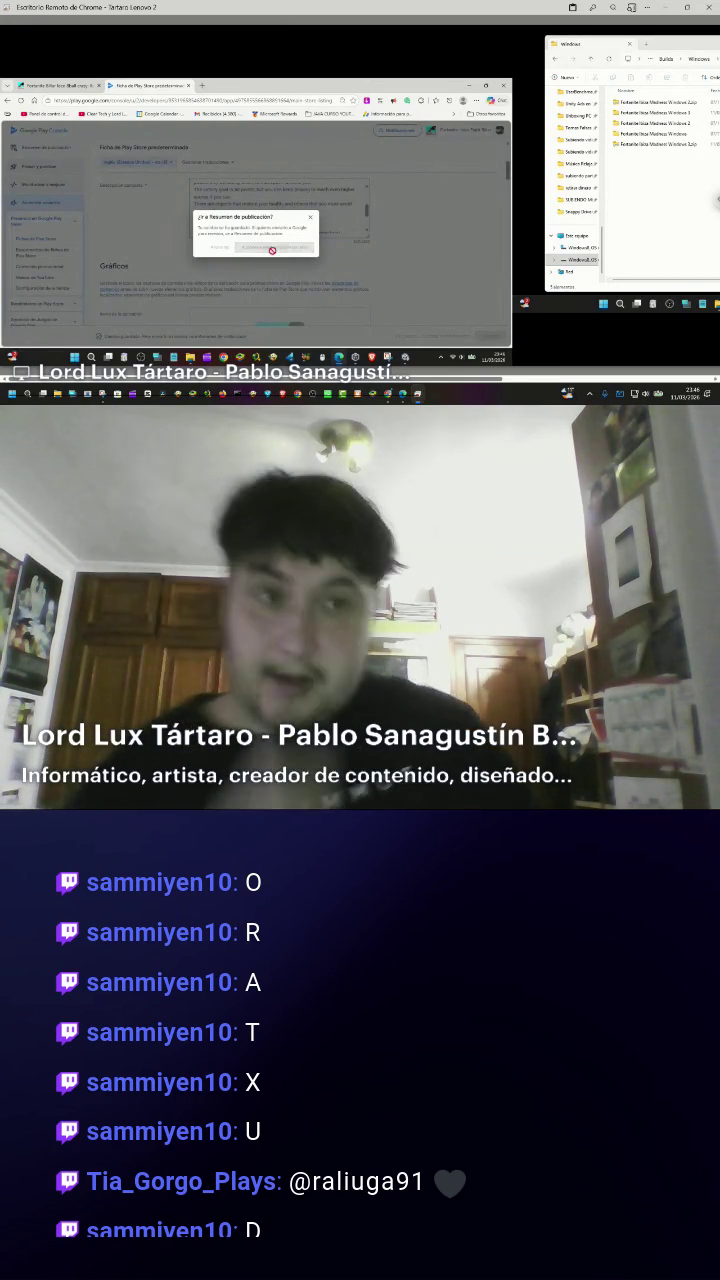
Send the 4 pending Play Console changes for review, then go back to the itch.io download page.
{"action": "left_click", "coordinate": [274, 249]}
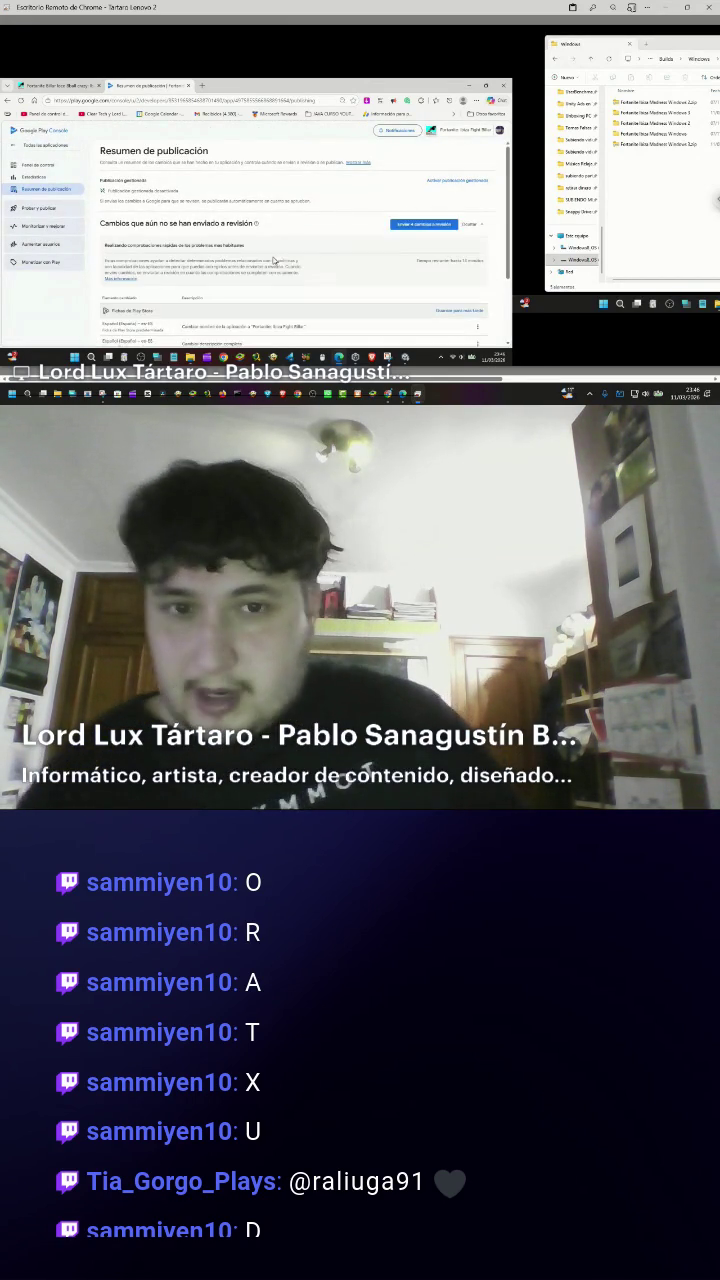
{"action": "left_click", "coordinate": [424, 224]}
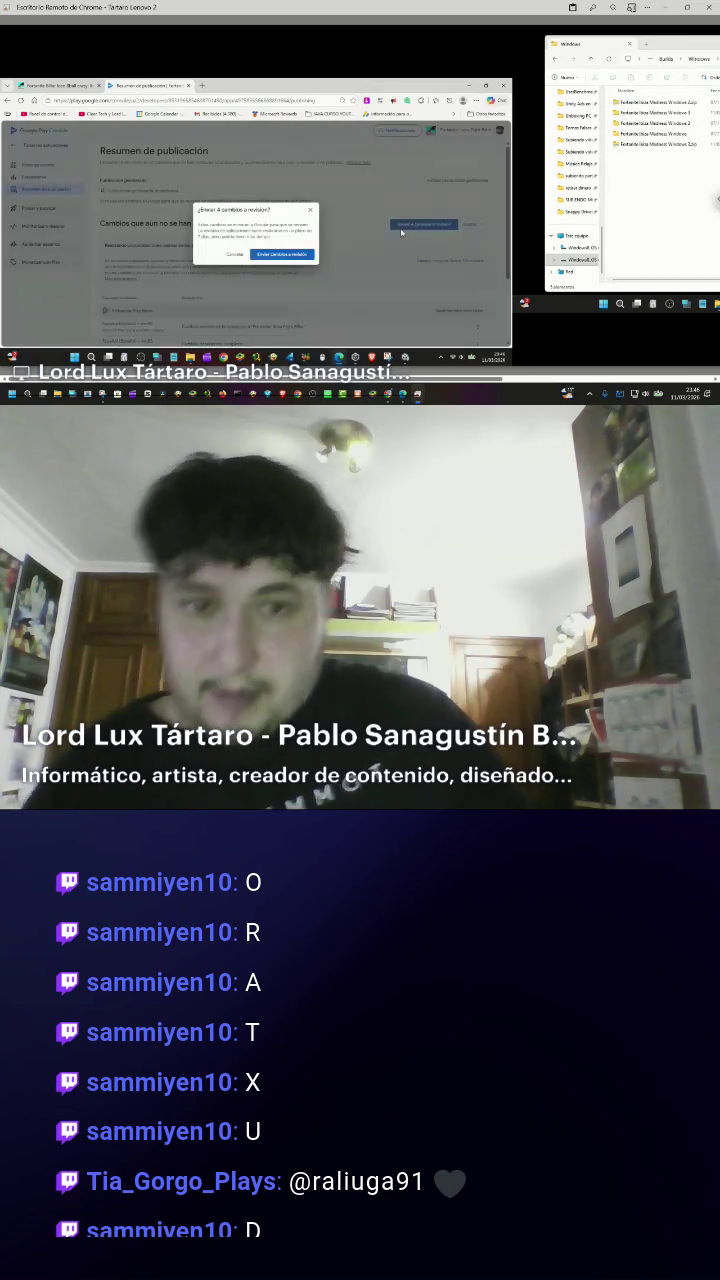
{"action": "left_click", "coordinate": [285, 255]}
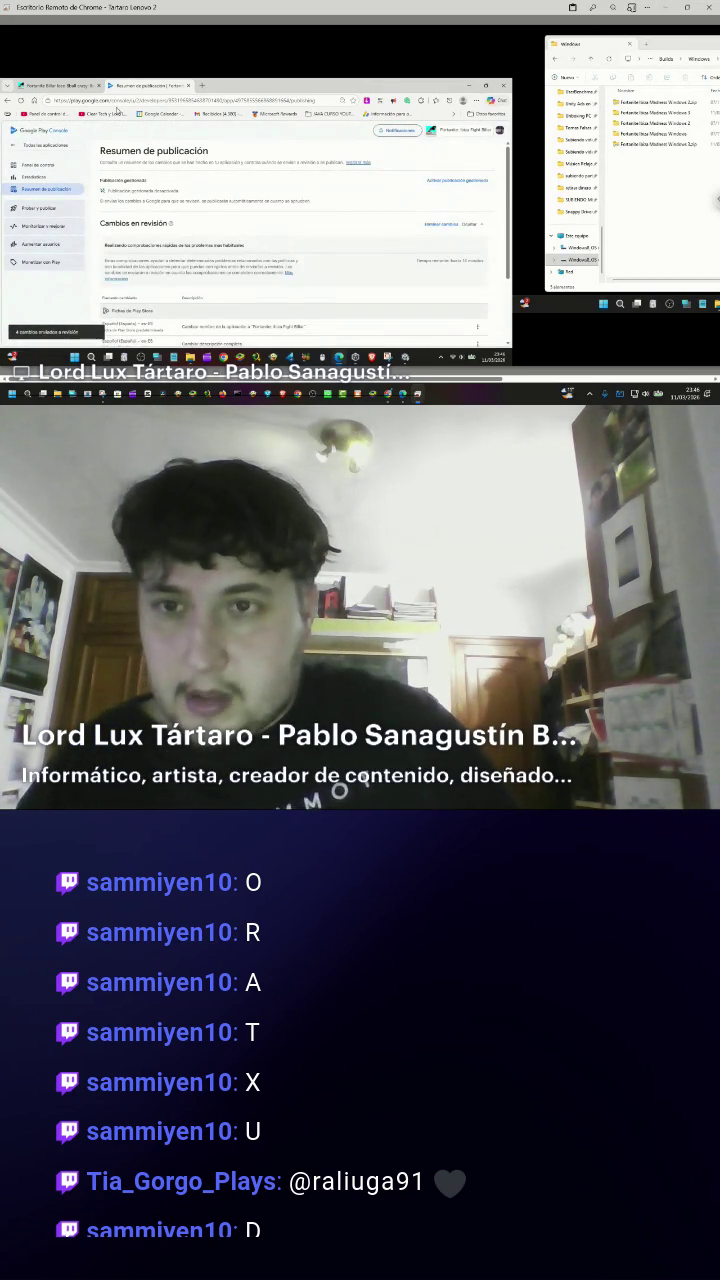
{"action": "left_click", "coordinate": [74, 88]}
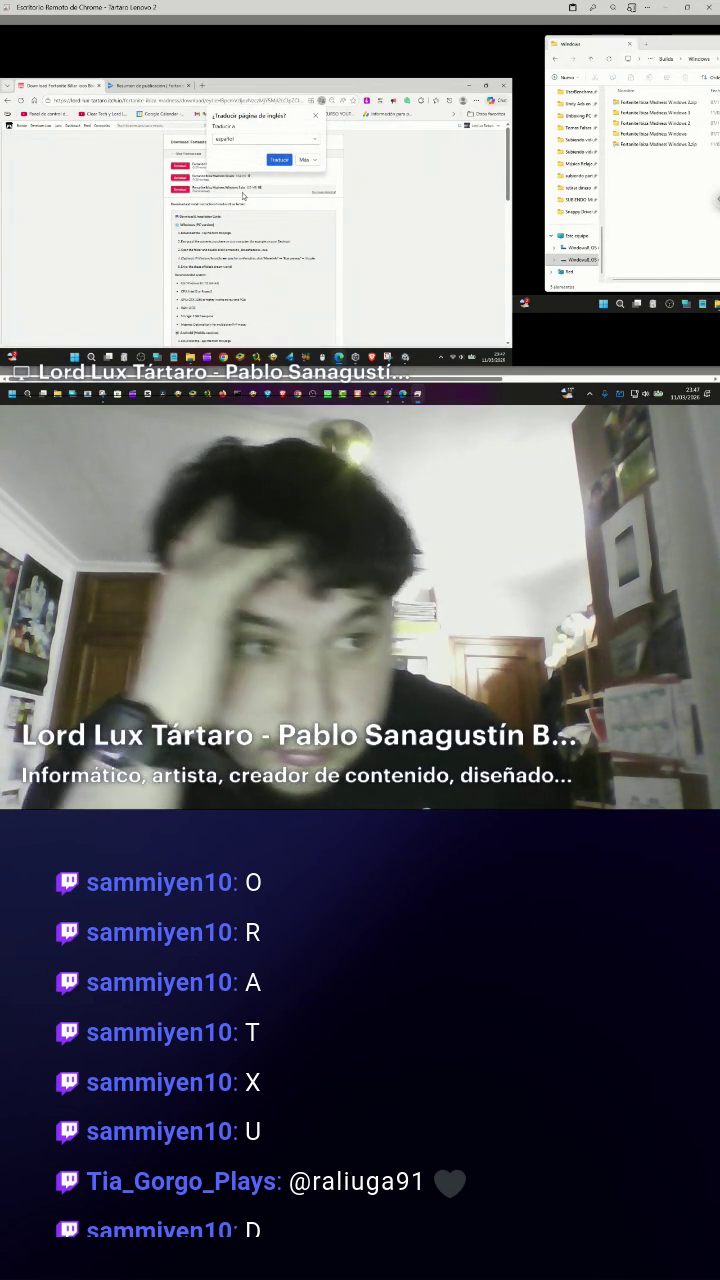
Save Fortnite Ibiza Madness Windows 3.zip from itch.io into the Downloads folder using Guardar como.
{"action": "left_click", "coordinate": [181, 191]}
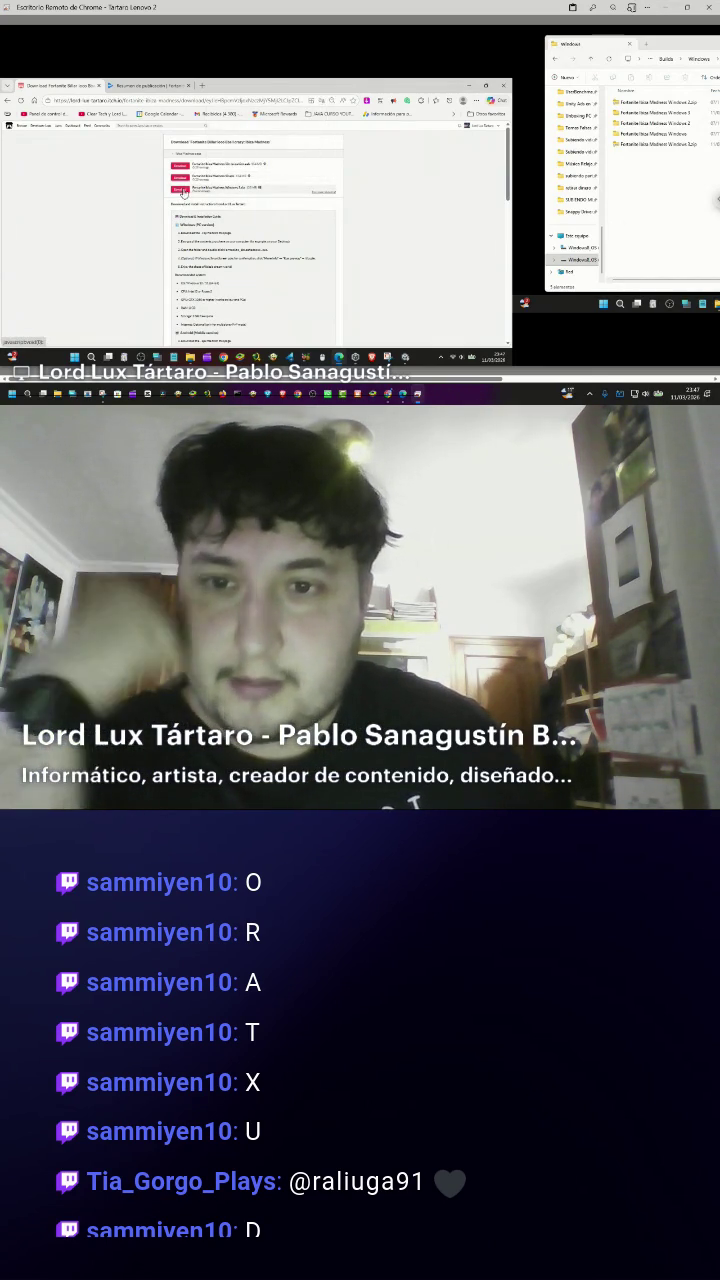
{"action": "scroll", "coordinate": [244, 220], "scroll_direction": "down", "scroll_amount": 5}
{"action": "scroll", "coordinate": [244, 220], "scroll_direction": "up", "scroll_amount": 4}
{"action": "left_click", "coordinate": [185, 150]}
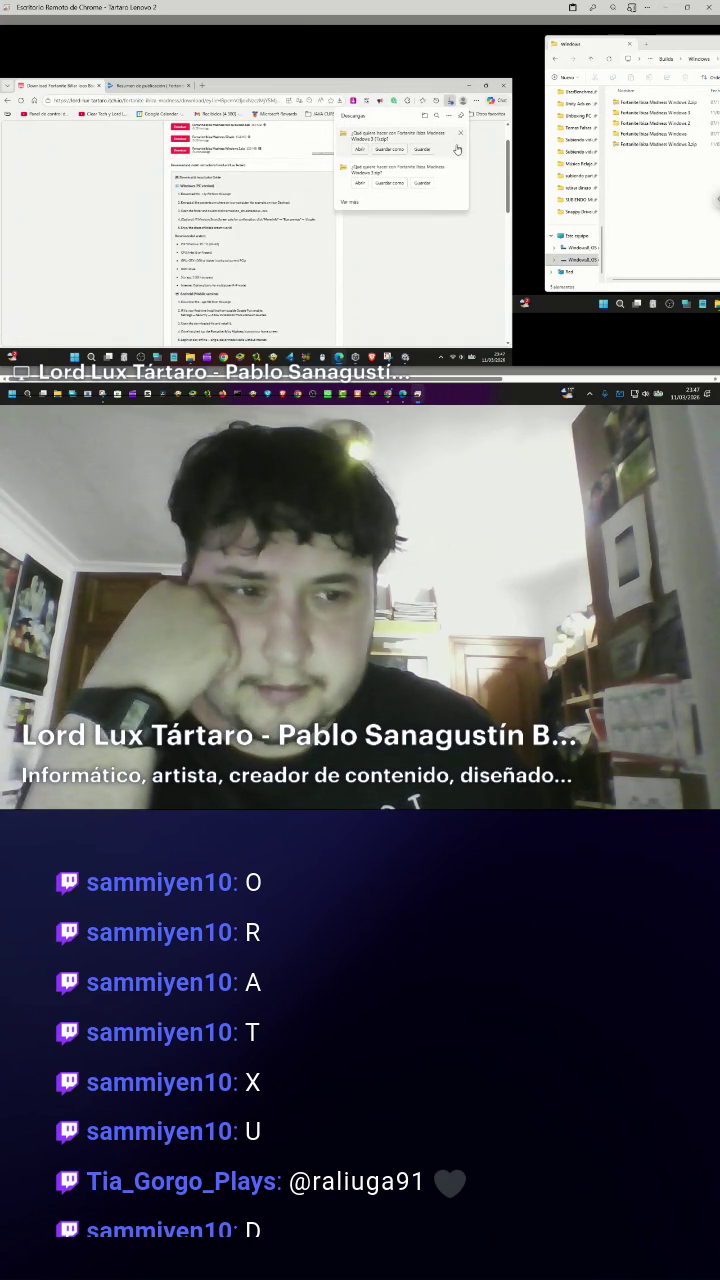
{"action": "left_click", "coordinate": [414, 149]}
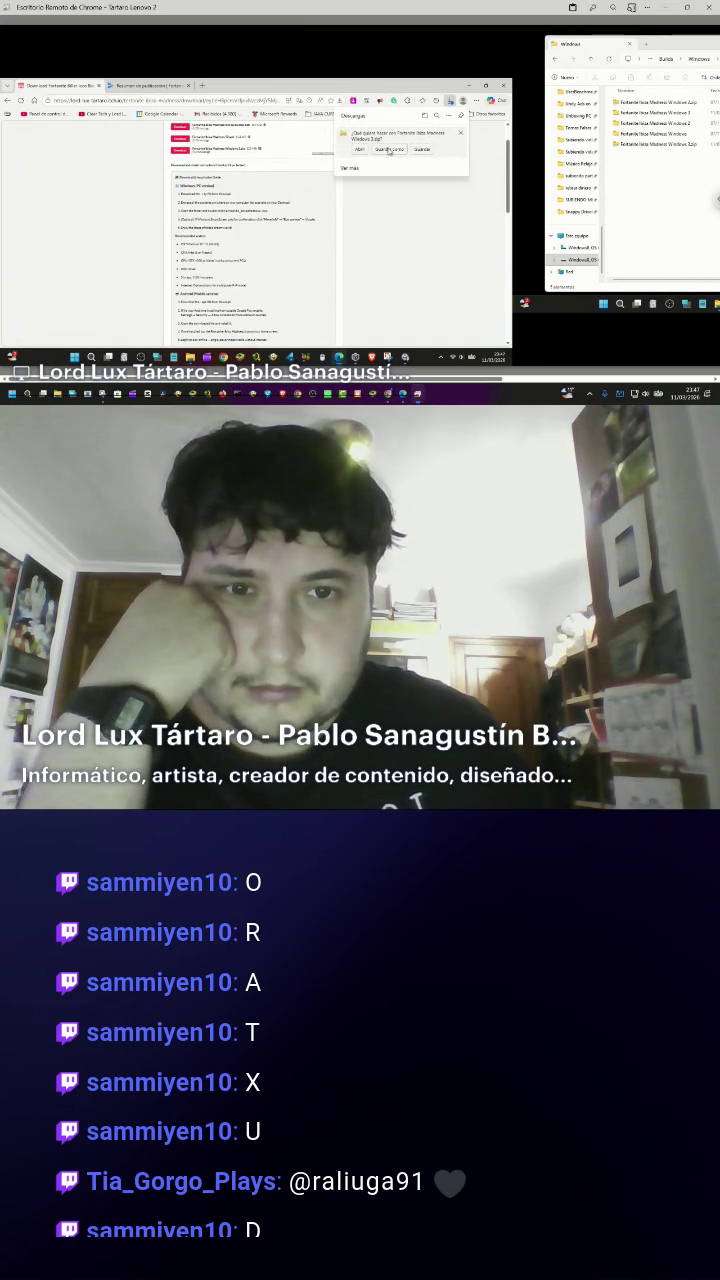
{"action": "left_click", "coordinate": [389, 149]}
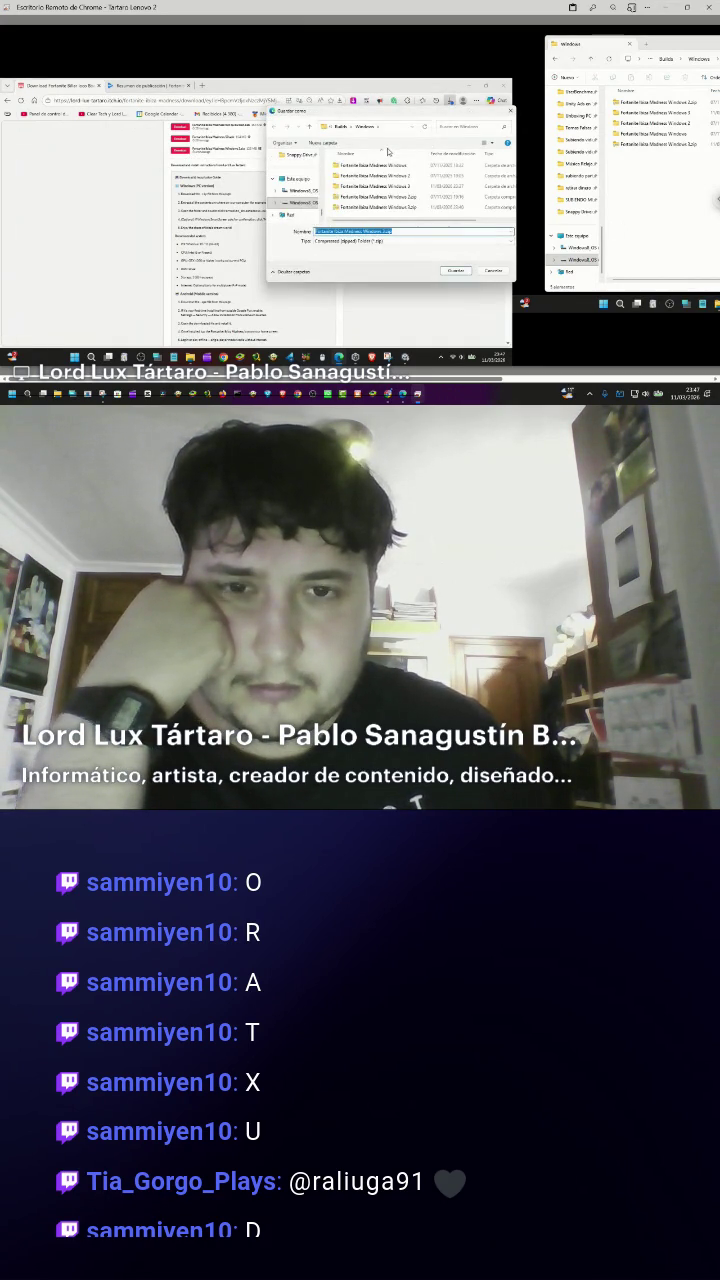
{"action": "scroll", "coordinate": [297, 191], "scroll_direction": "up", "scroll_amount": 3}
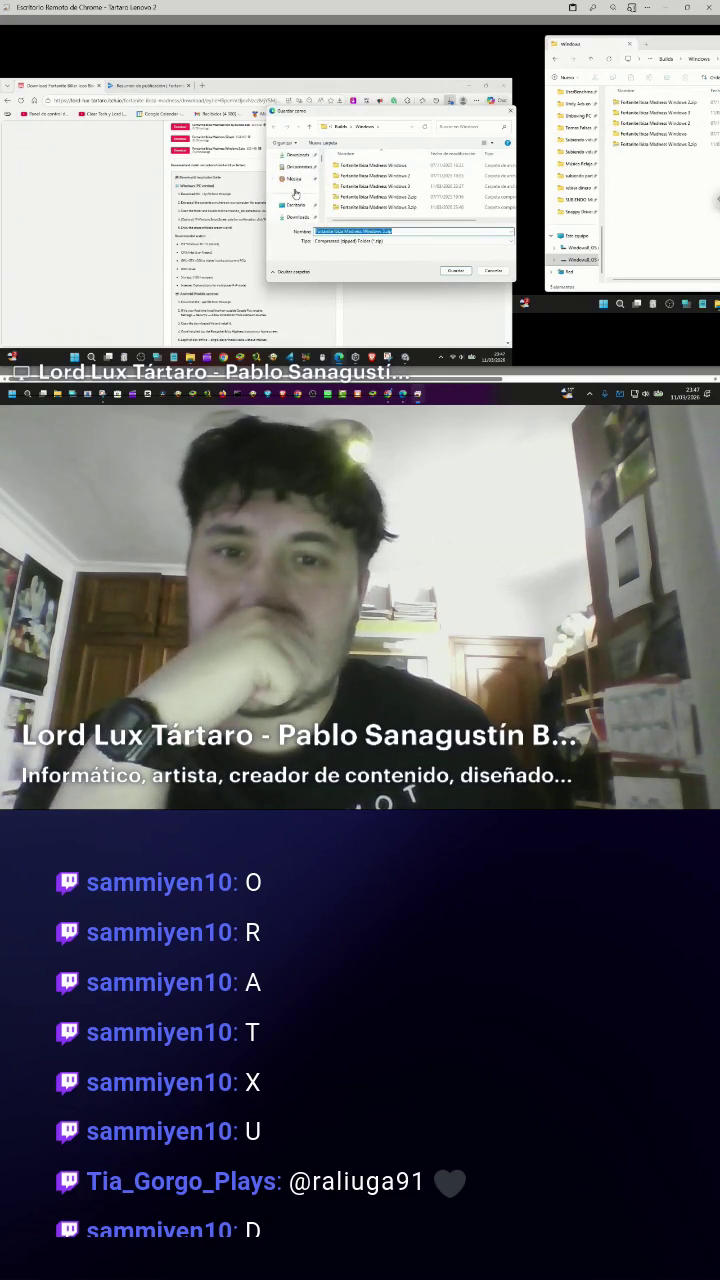
{"action": "left_click", "coordinate": [297, 216]}
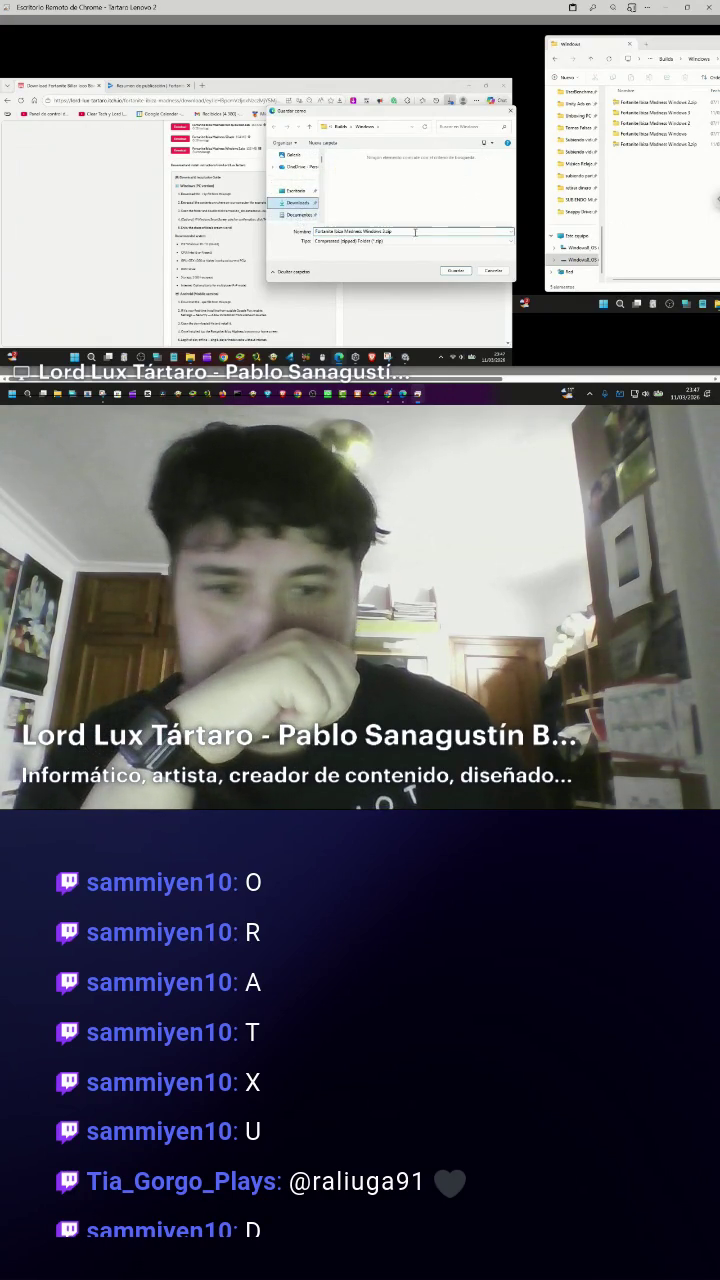
{"action": "left_click", "coordinate": [457, 272]}
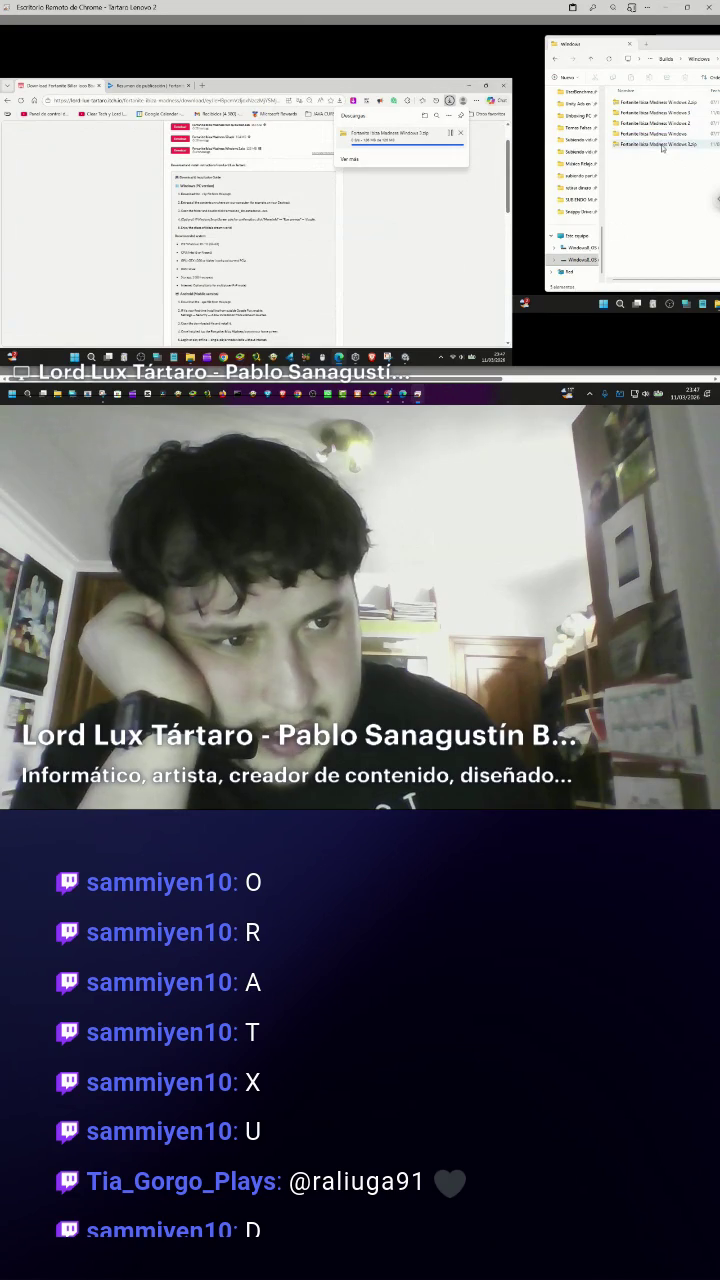
Inspect the Windows 3 build folder and the downloaded zip's contents, then return to the Play Console summary.
{"action": "left_click", "coordinate": [651, 113]}
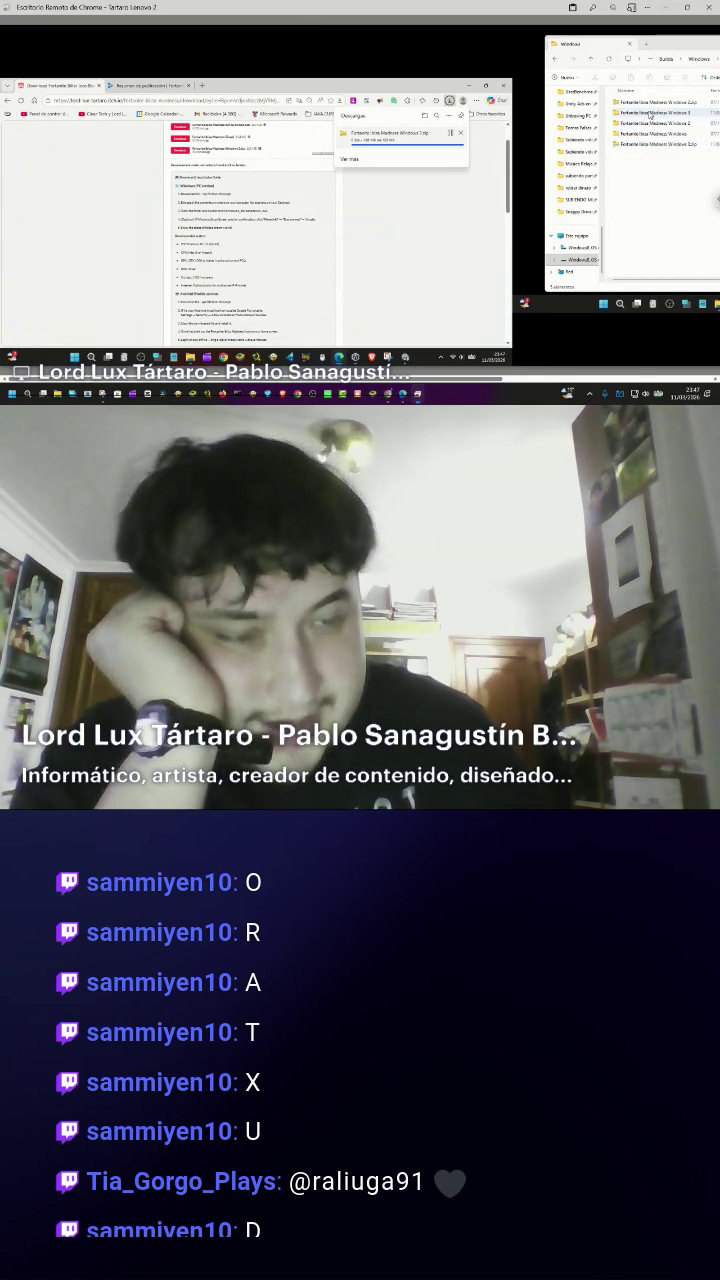
{"action": "double_click", "coordinate": [651, 113]}
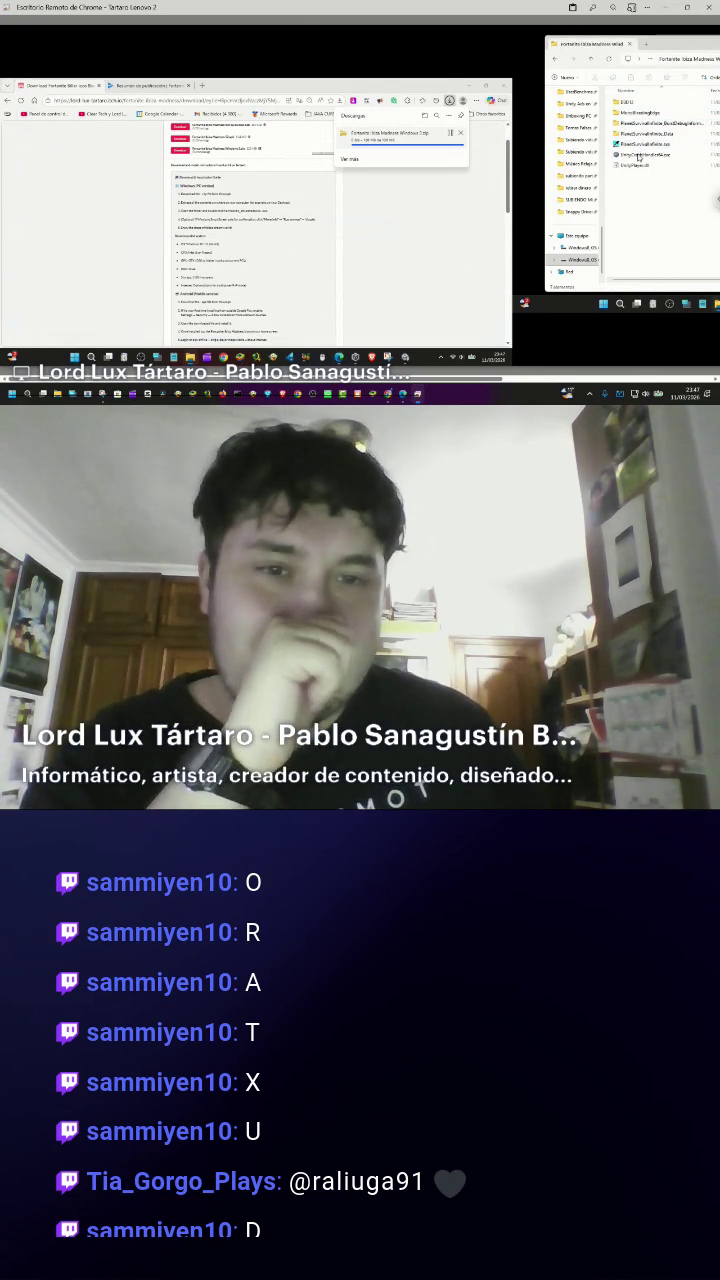
{"action": "left_click", "coordinate": [448, 135]}
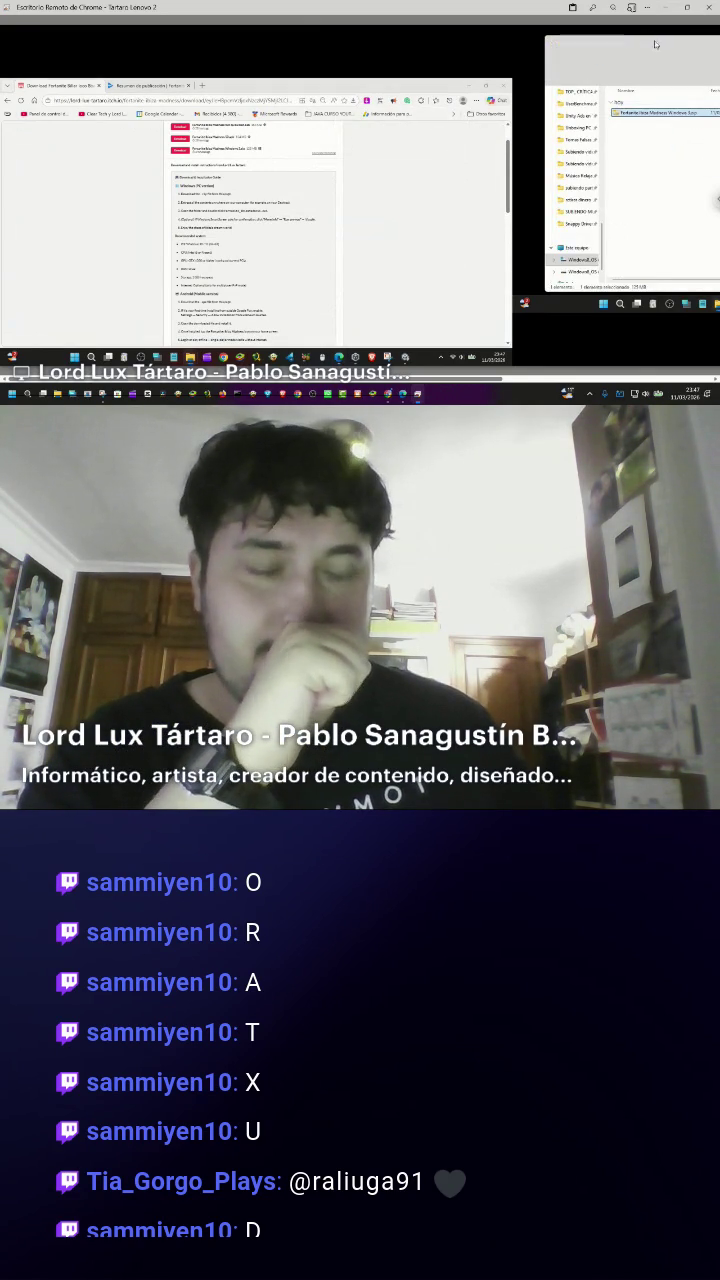
{"action": "mouse_move", "coordinate": [604, 55]}
{"action": "left_mouse_down"}
{"action": "mouse_move", "coordinate": [310, 89]}
{"action": "mouse_move", "coordinate": [159, 97]}
{"action": "left_mouse_up"}
{"action": "double_click", "coordinate": [232, 158]}
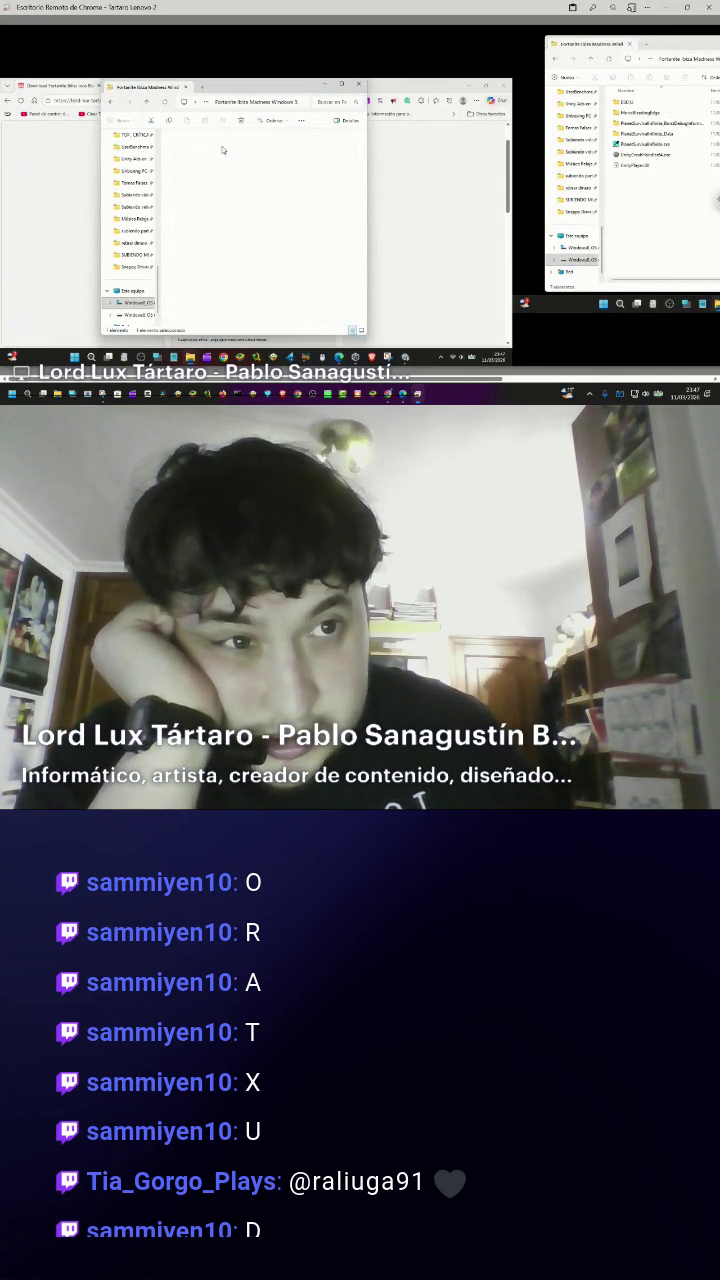
{"action": "double_click", "coordinate": [224, 147]}
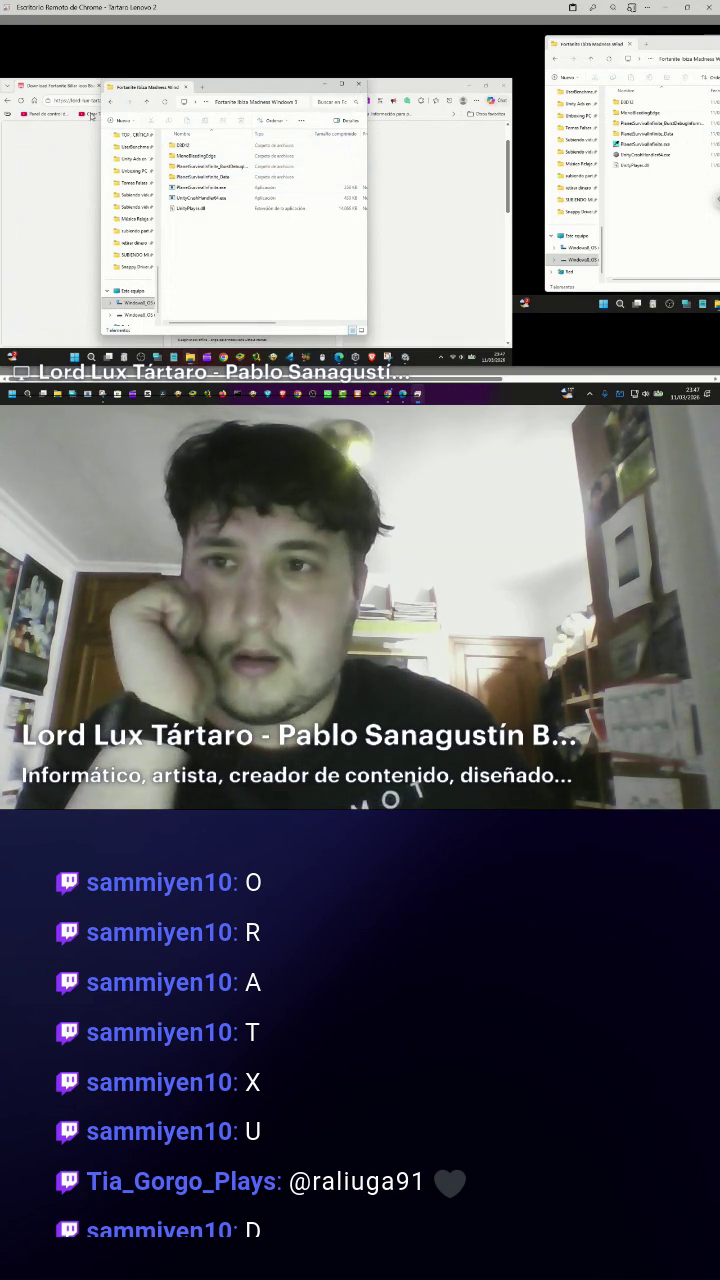
{"action": "left_click", "coordinate": [359, 84]}
{"action": "left_click", "coordinate": [134, 88]}
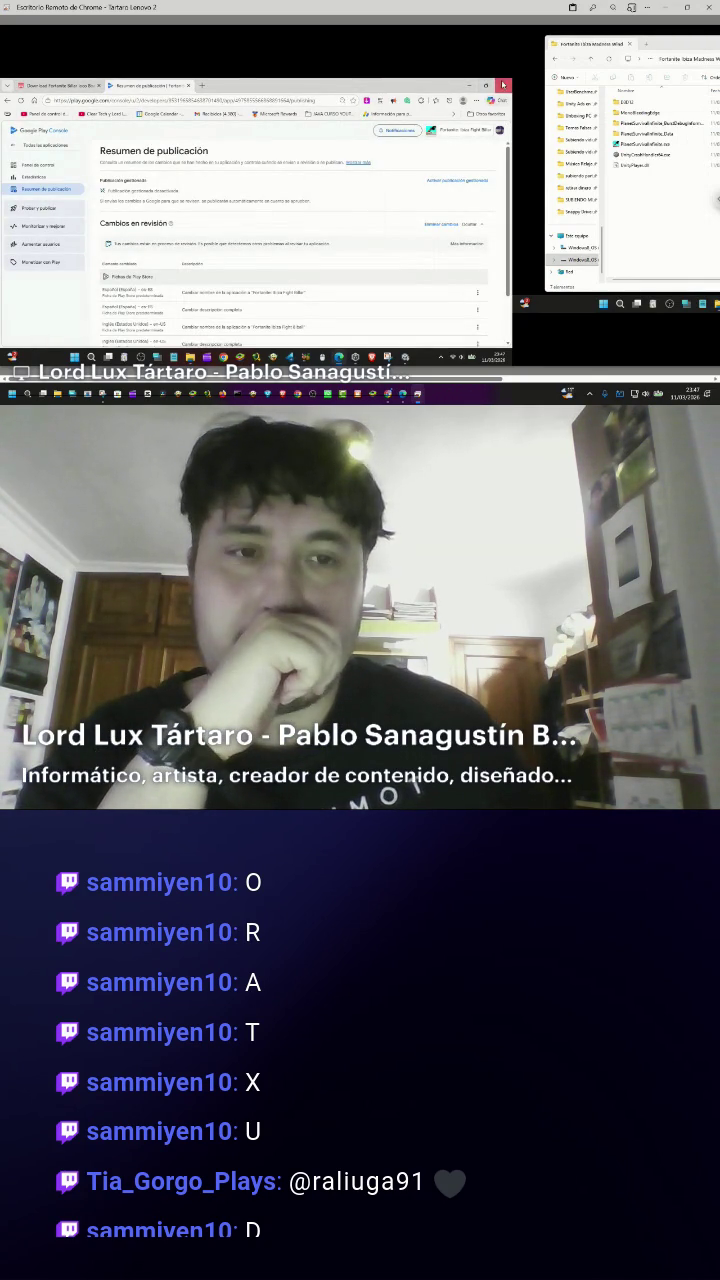
Switch to Unity and close the Build Profiles window.
{"action": "key", "text": "alt+Tab"}
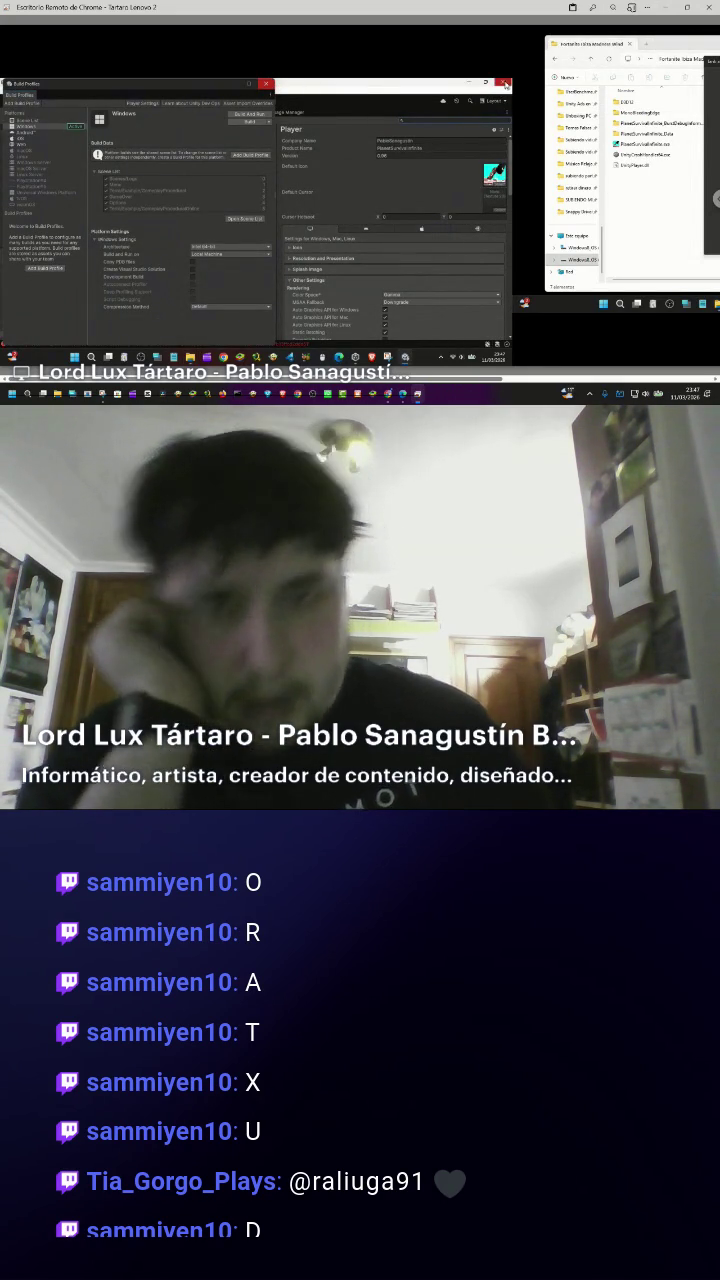
{"action": "left_click", "coordinate": [265, 83]}
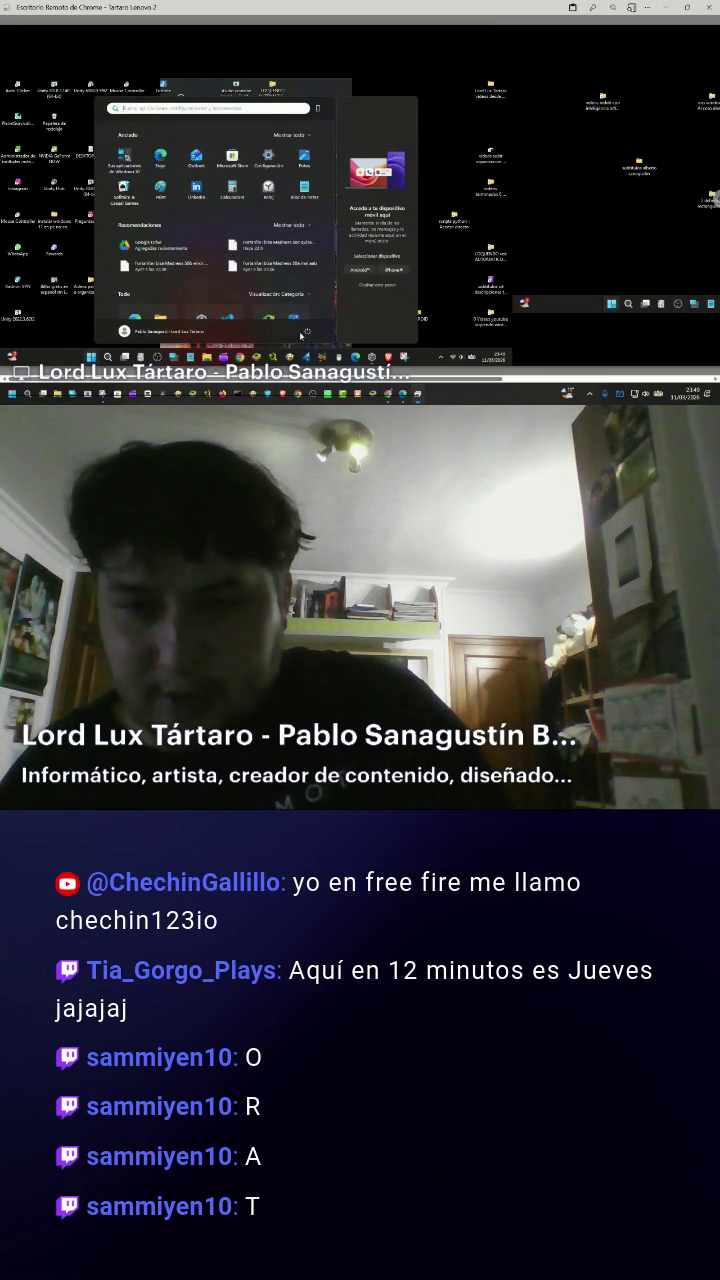
Bring up the YouTube Chrome window and close it.
{"action": "left_click", "coordinate": [306, 332]}
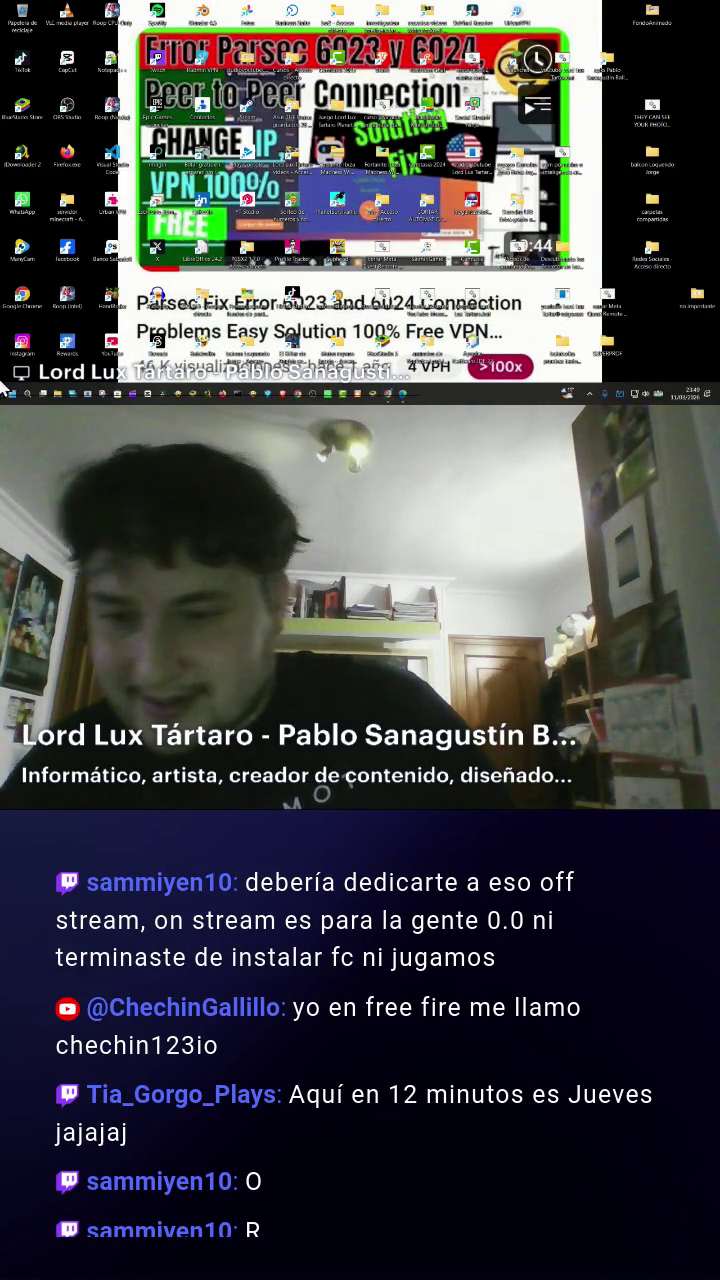
{"action": "left_click", "coordinate": [388, 396]}
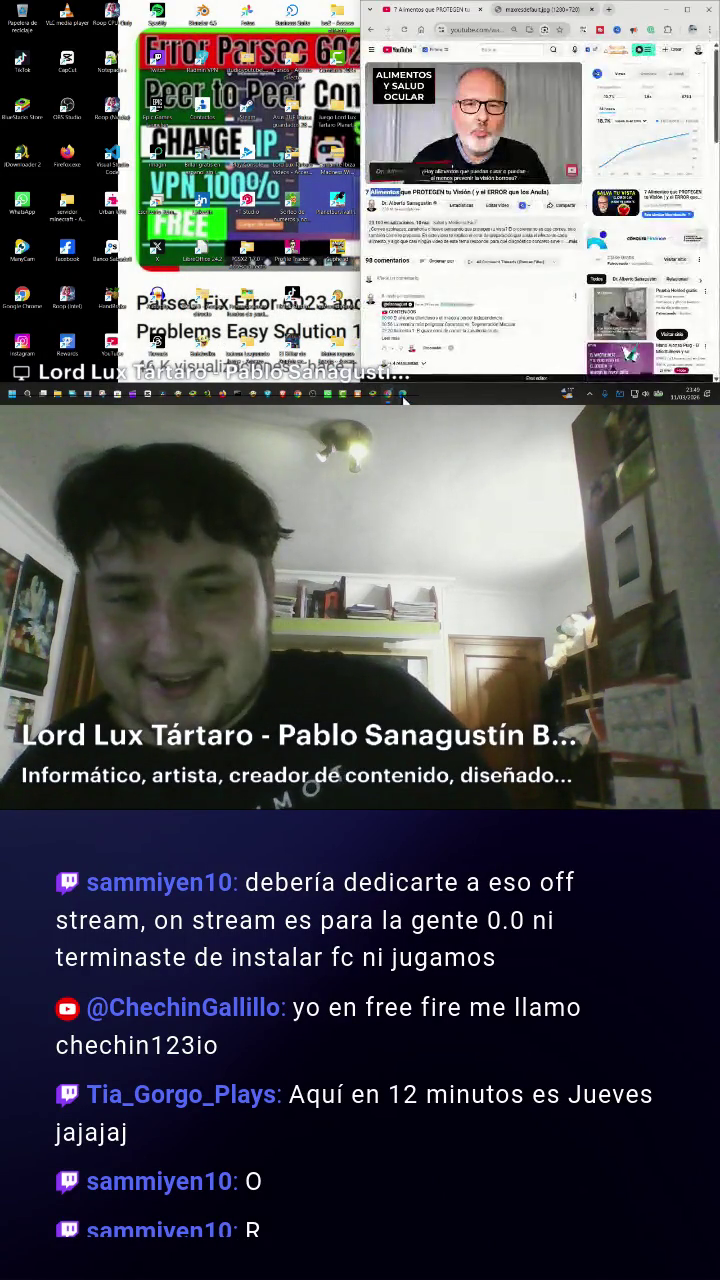
{"action": "left_click", "coordinate": [713, 9]}
Bring the fc2roms.zip download page forward and open a new File Explorer window.
{"action": "mouse_move", "coordinate": [393, 397]}
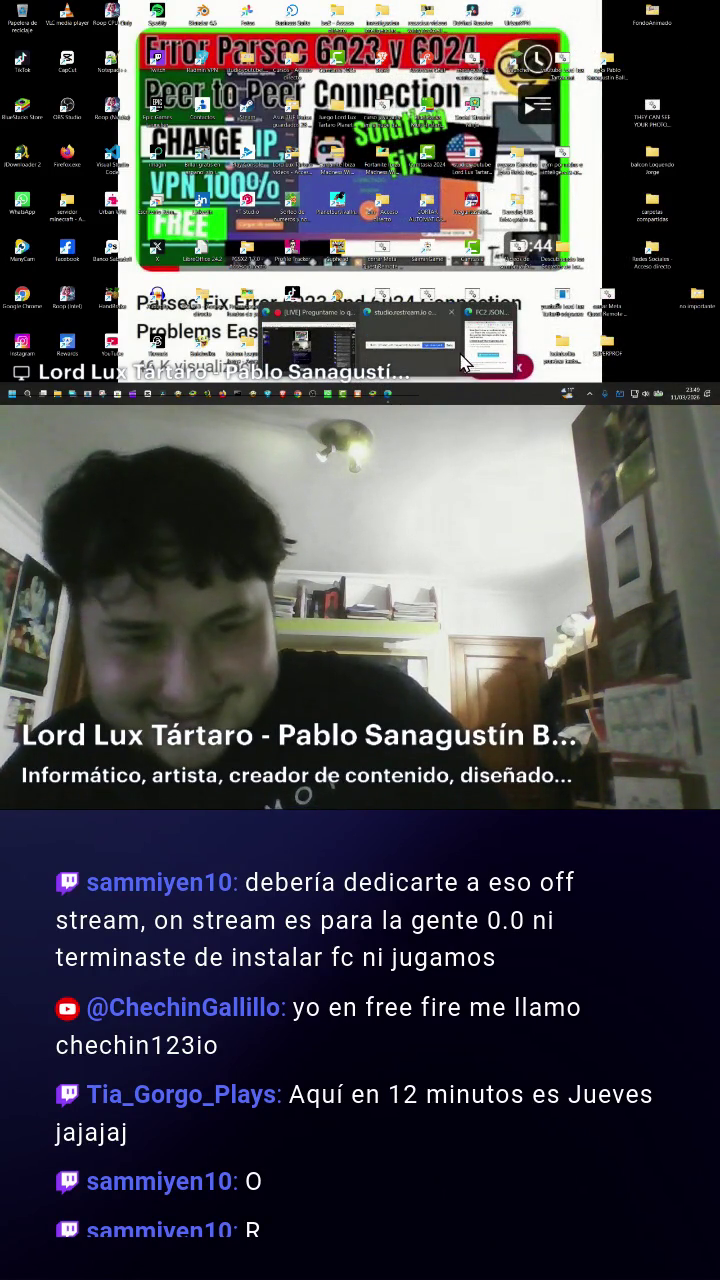
{"action": "mouse_move", "coordinate": [479, 358]}
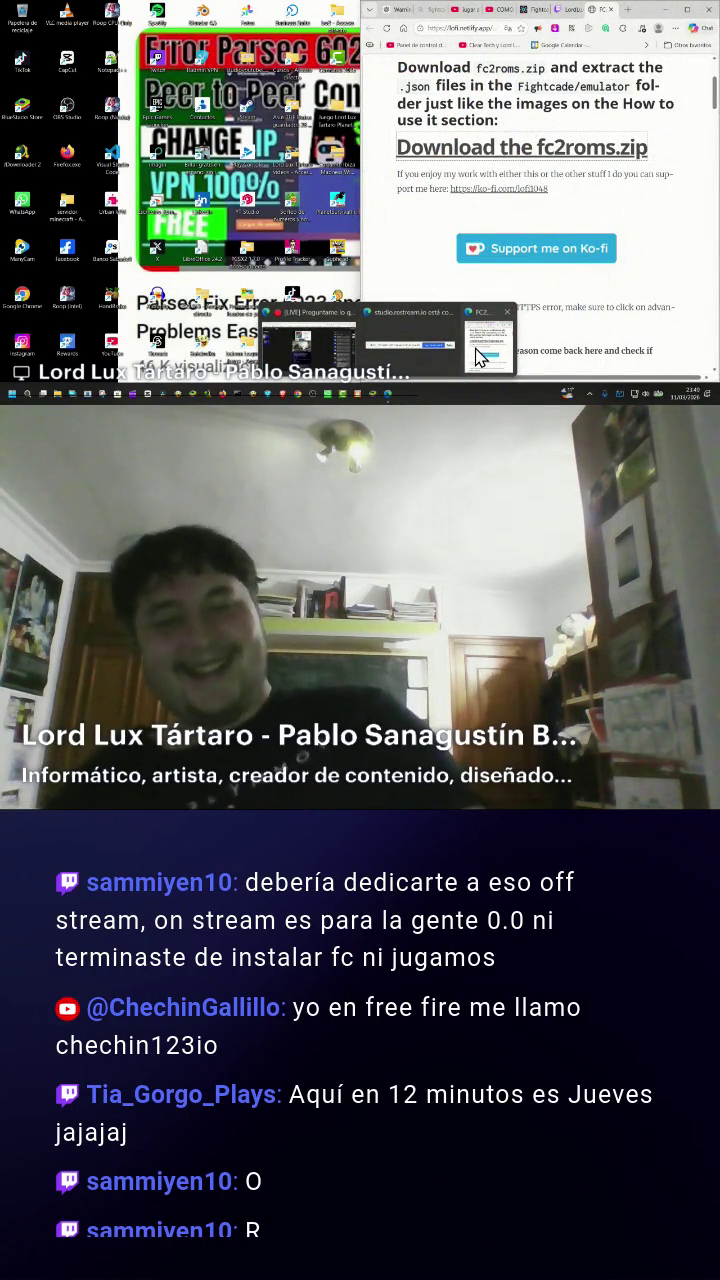
{"action": "mouse_move", "coordinate": [333, 350]}
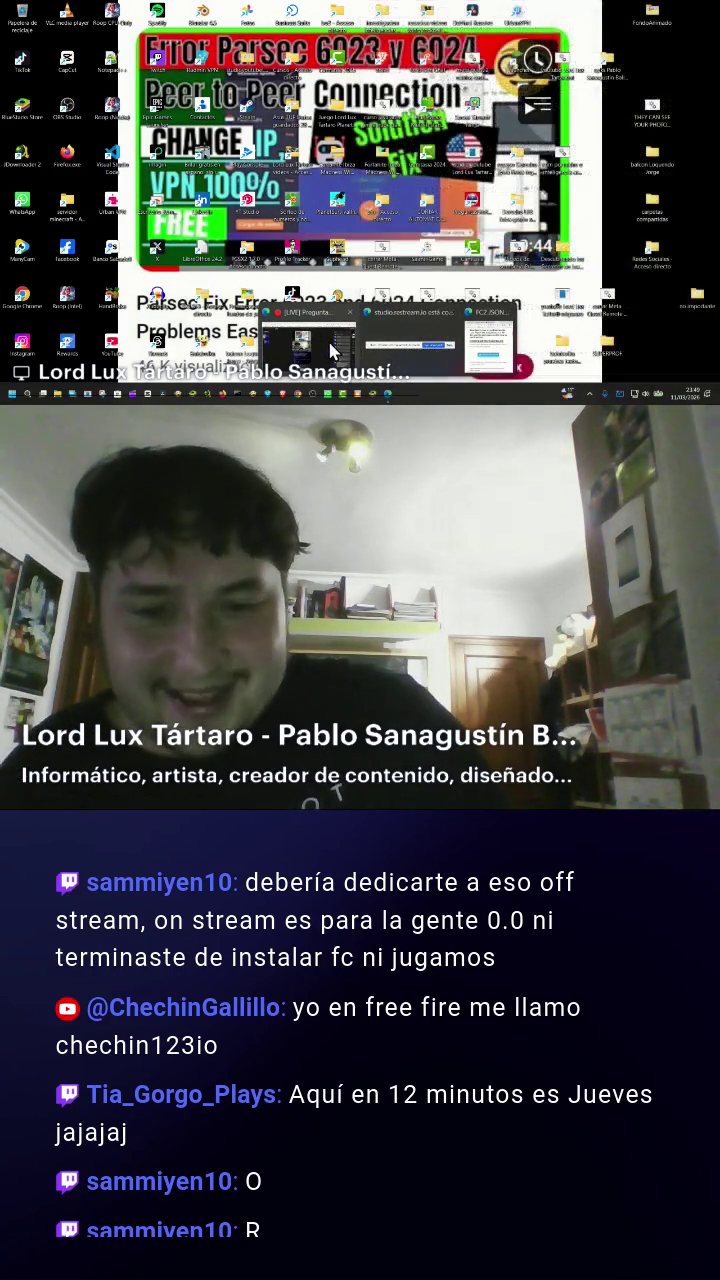
{"action": "mouse_move", "coordinate": [500, 348]}
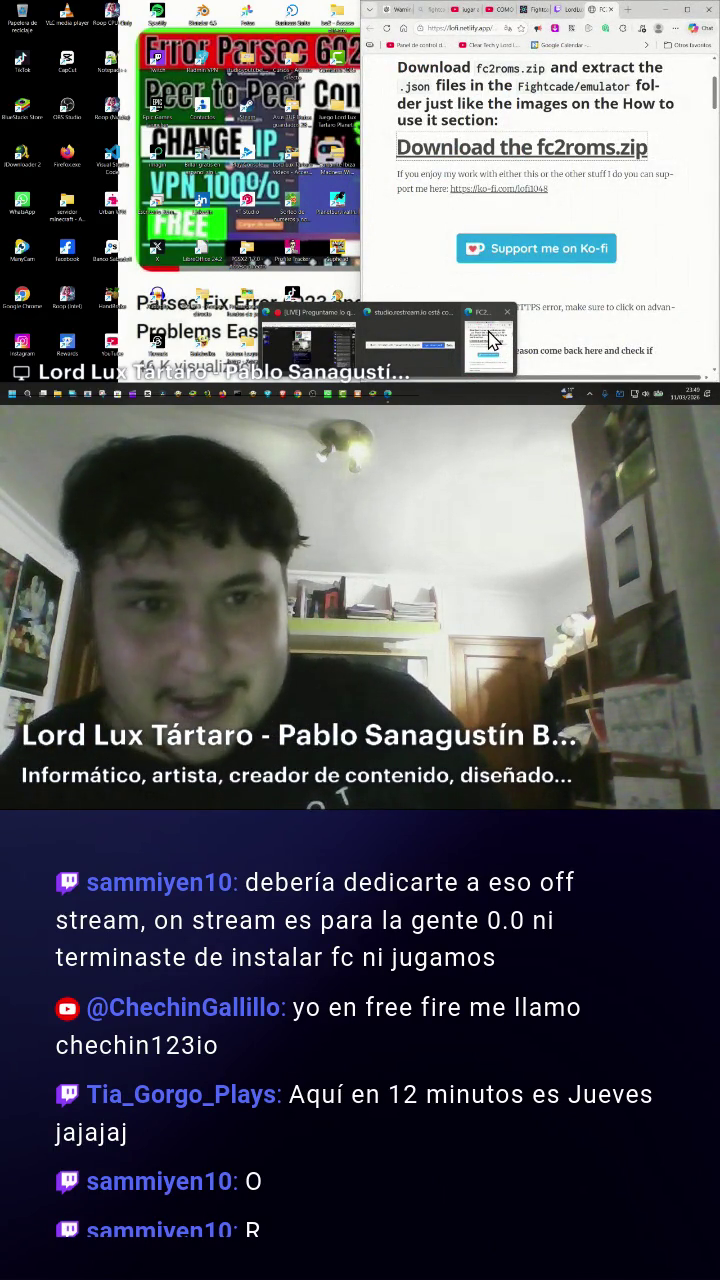
{"action": "left_click", "coordinate": [490, 342]}
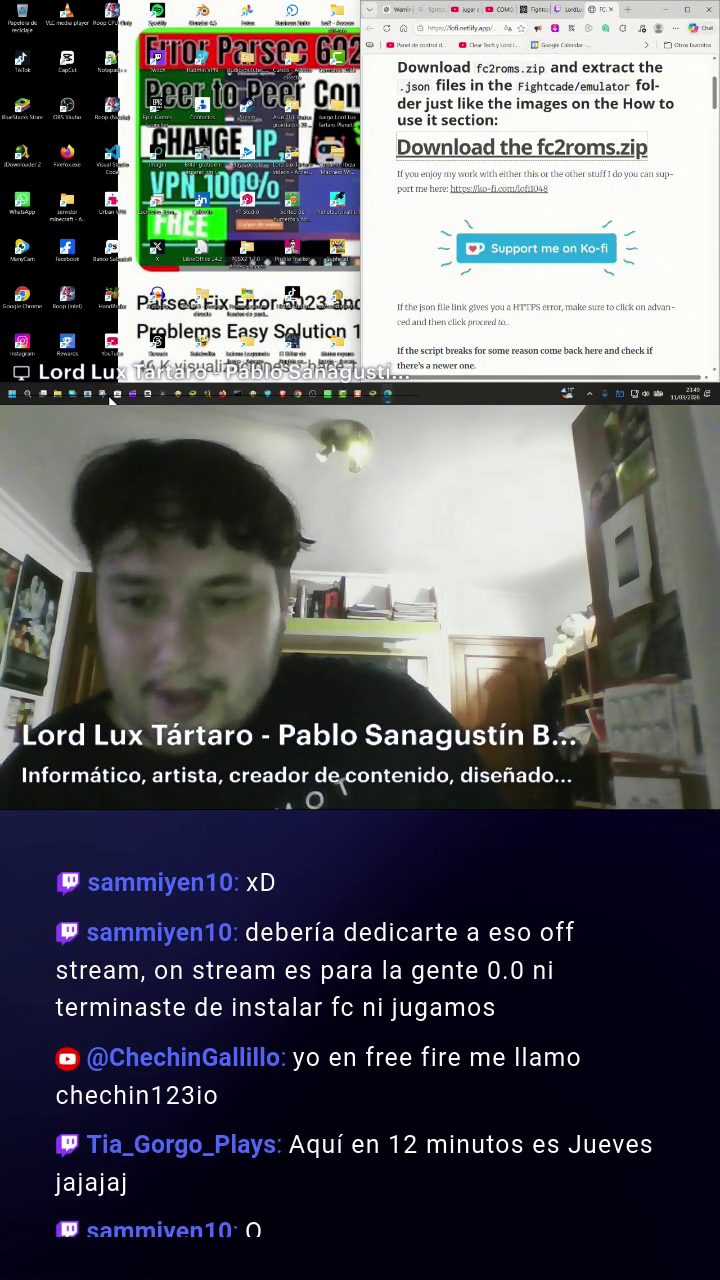
{"action": "left_click", "coordinate": [57, 393]}
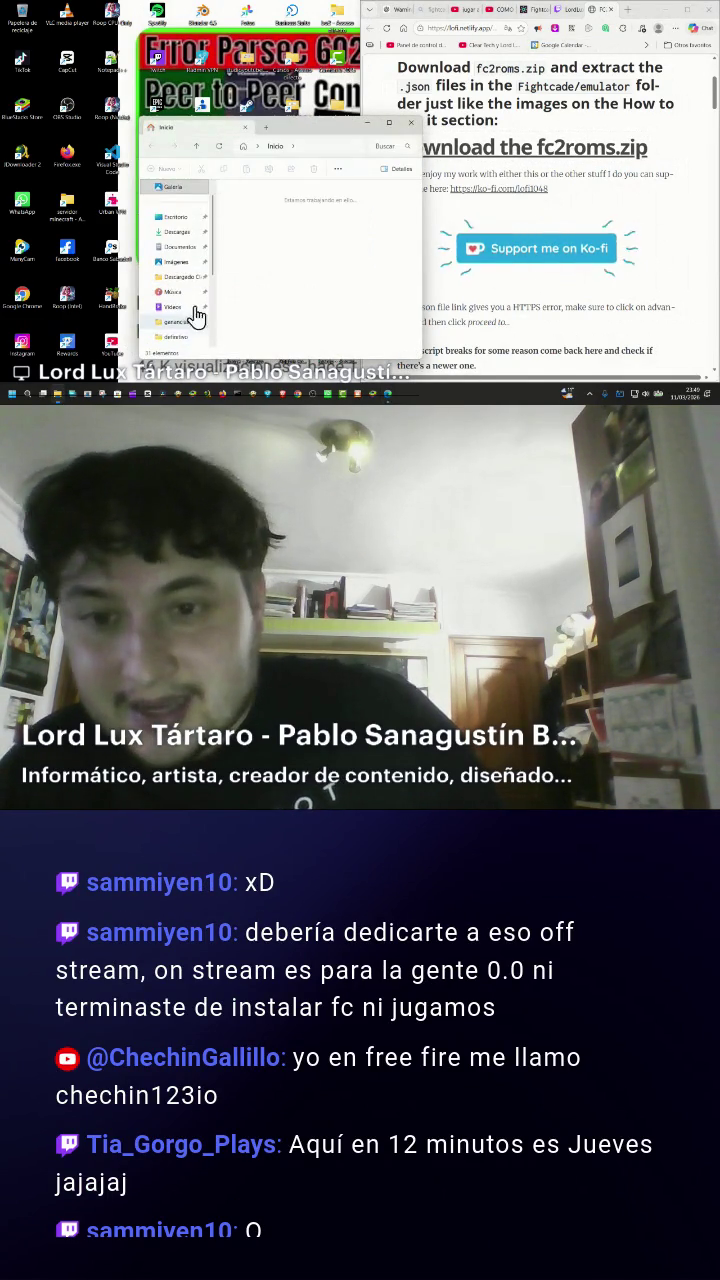
Show the Nuevo vol (D:) drive and open its fightcade folder.
{"action": "scroll", "coordinate": [177, 314], "scroll_direction": "down", "scroll_amount": 3}
{"action": "left_click", "coordinate": [184, 308]}
{"action": "scroll", "coordinate": [300, 280], "scroll_direction": "down", "scroll_amount": 2}
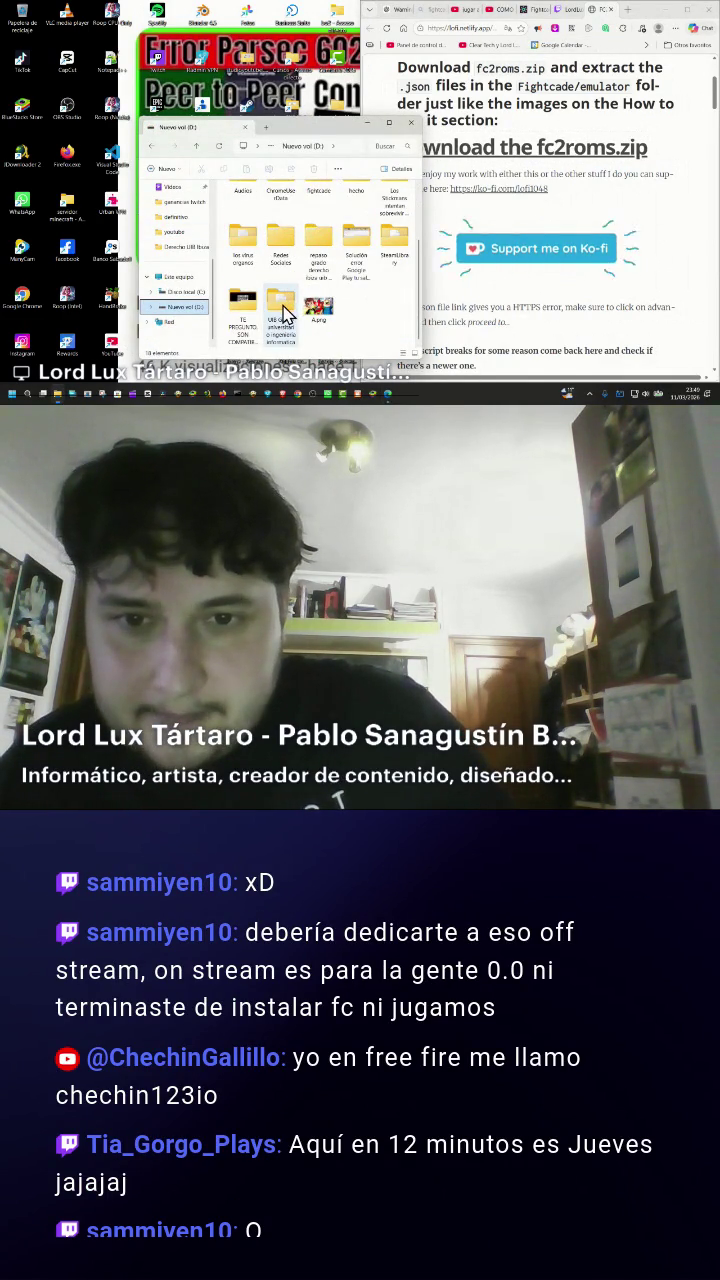
{"action": "scroll", "coordinate": [282, 312], "scroll_direction": "up", "scroll_amount": 1}
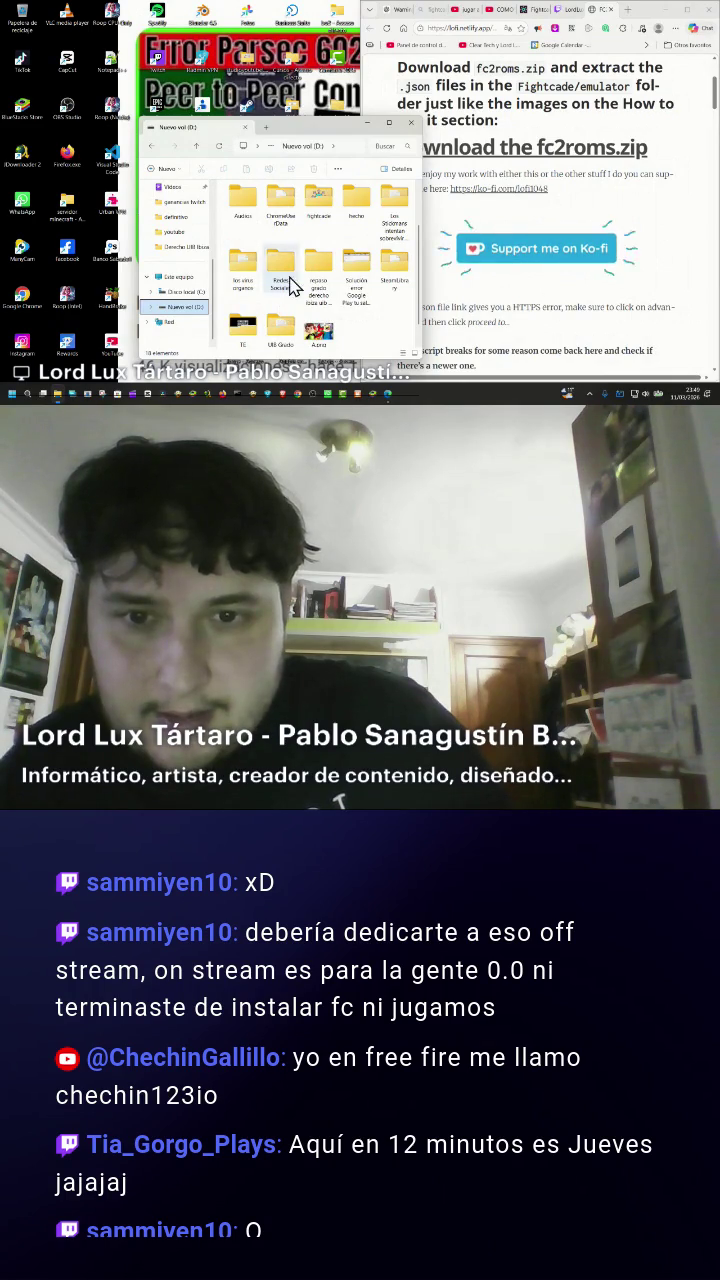
{"action": "key", "text": "f"}
{"action": "key", "text": "Return"}
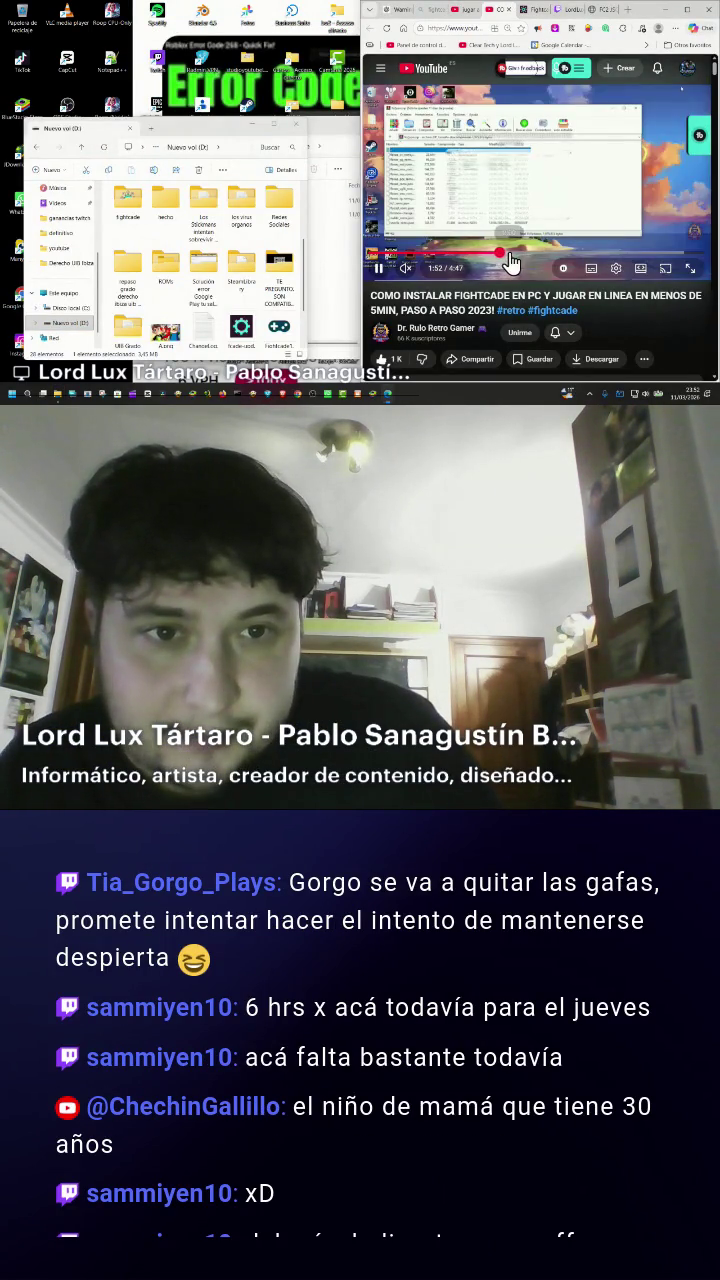
Seek the Fightcade tutorial video to around 1:53.
{"action": "left_click", "coordinate": [493, 261]}
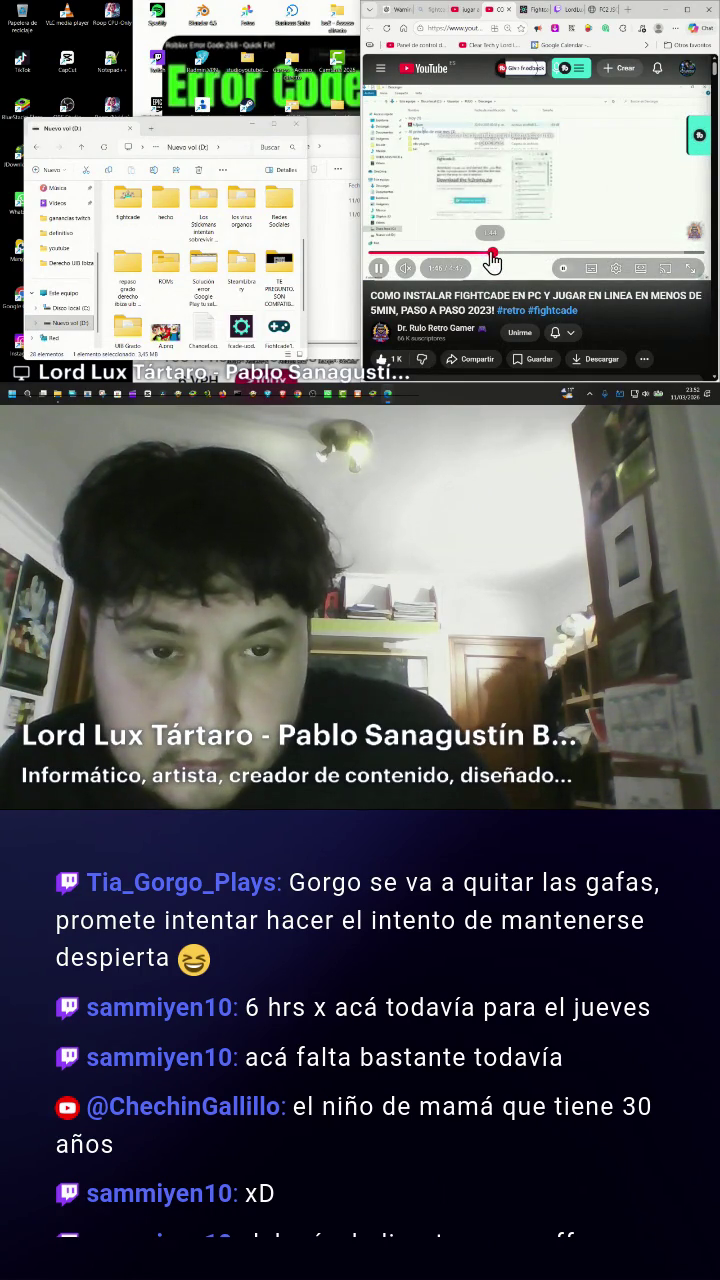
{"action": "left_click", "coordinate": [496, 260]}
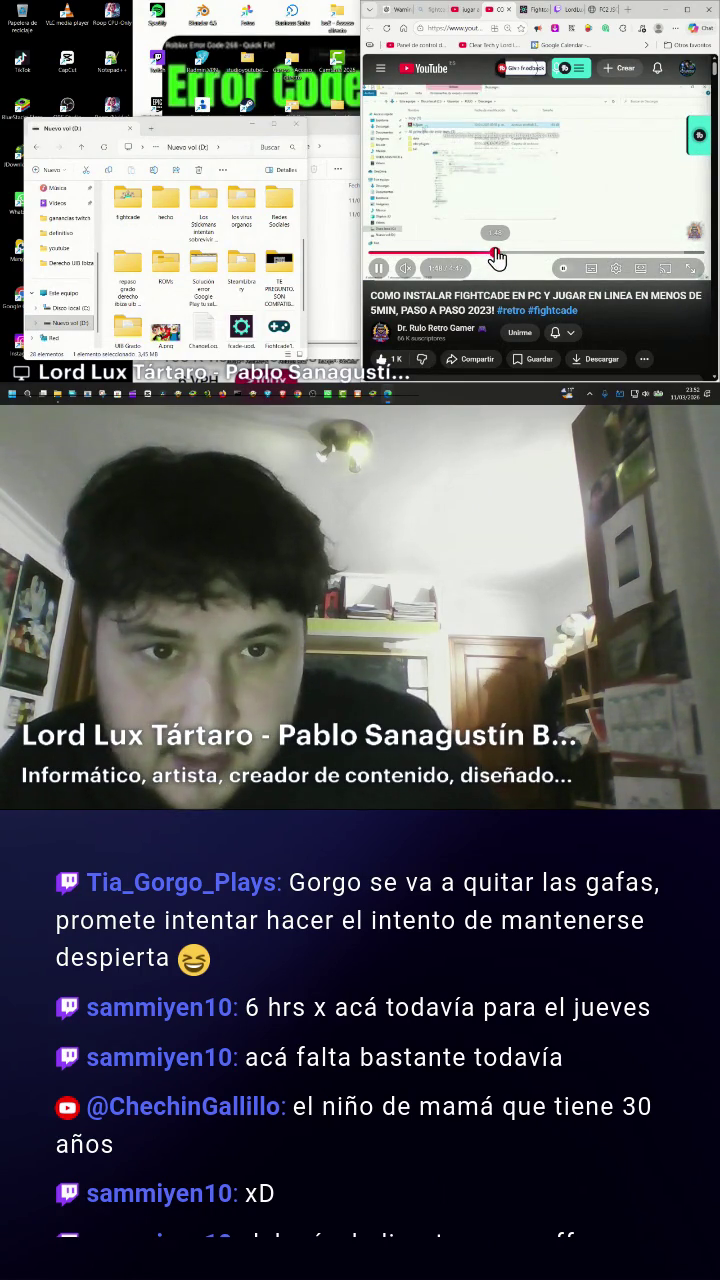
{"action": "left_click_drag", "start_coordinate": [496, 260], "coordinate": [498, 258]}
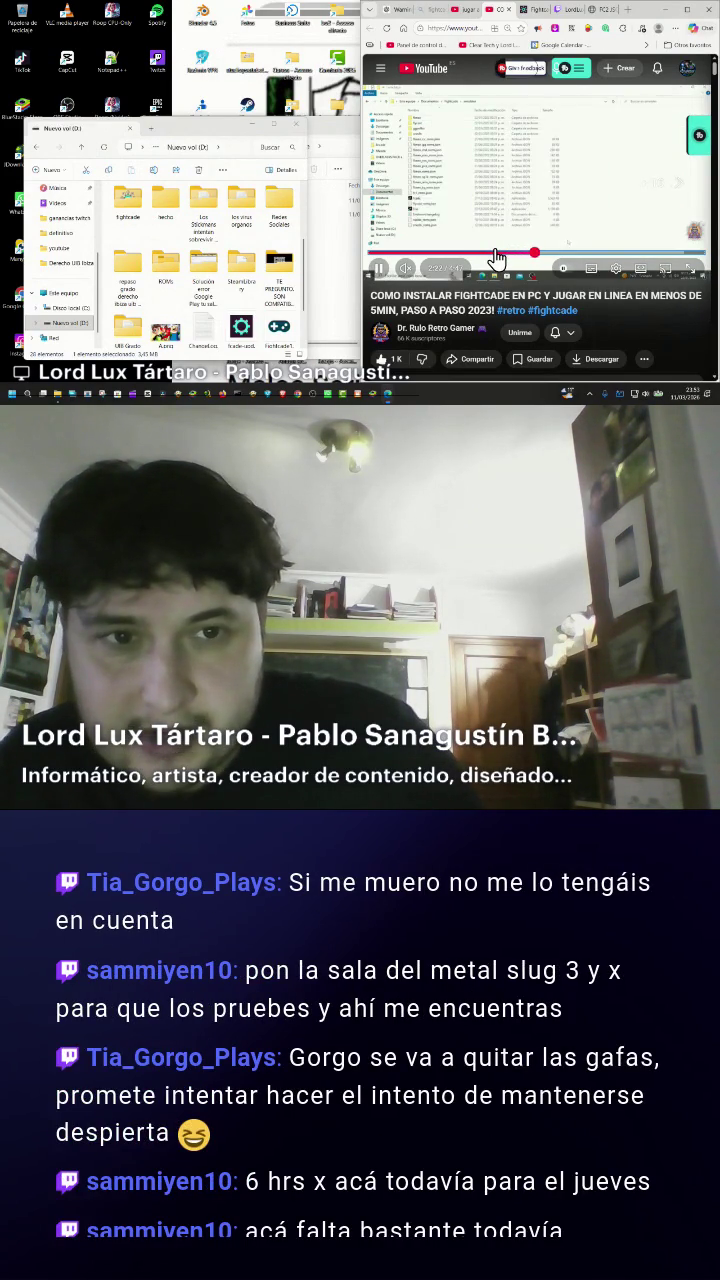
Skip the tutorial video ahead ten seconds and pause it.
{"action": "key", "text": "l"}
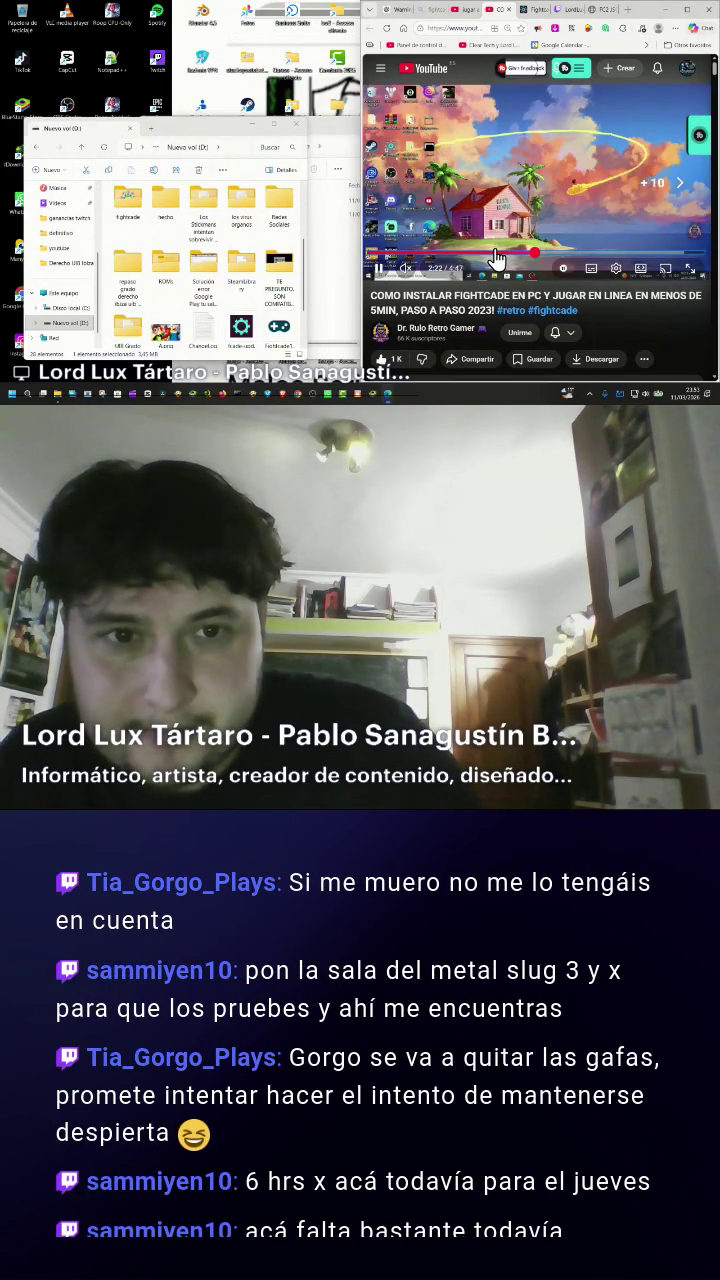
{"action": "key", "text": "k"}
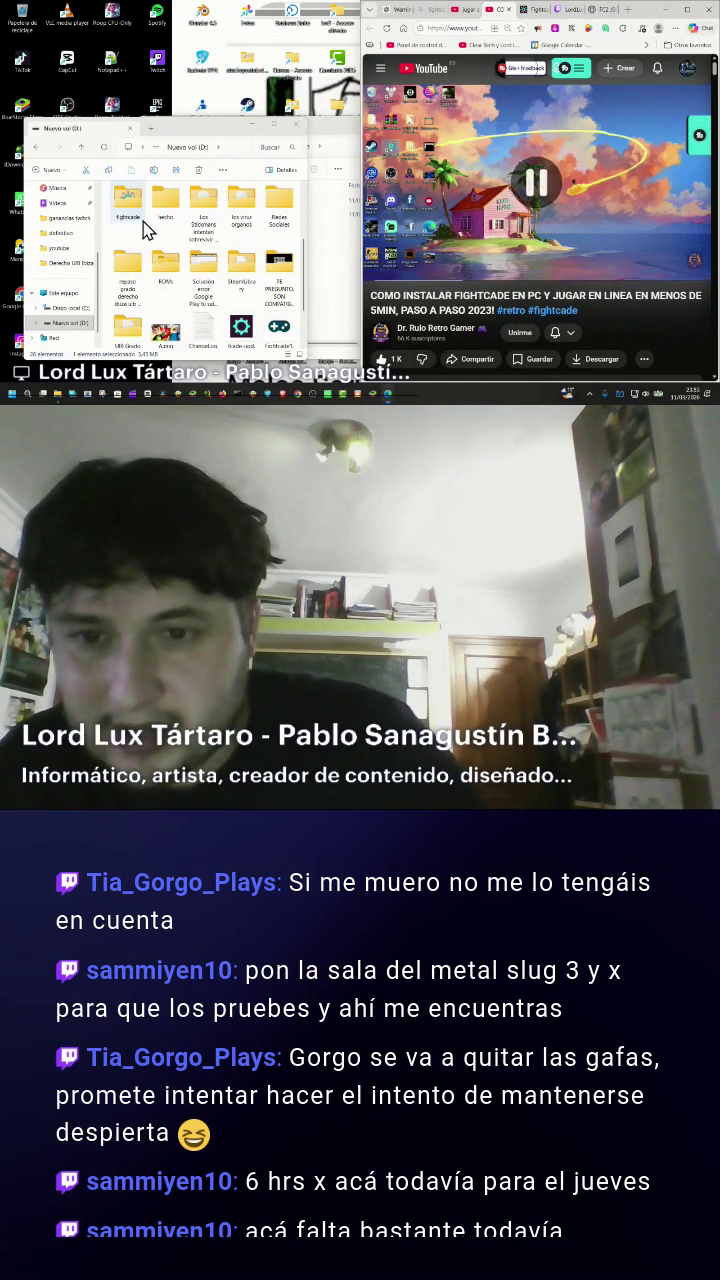
{"action": "scroll", "coordinate": [155, 238], "scroll_direction": "down", "scroll_amount": 1}
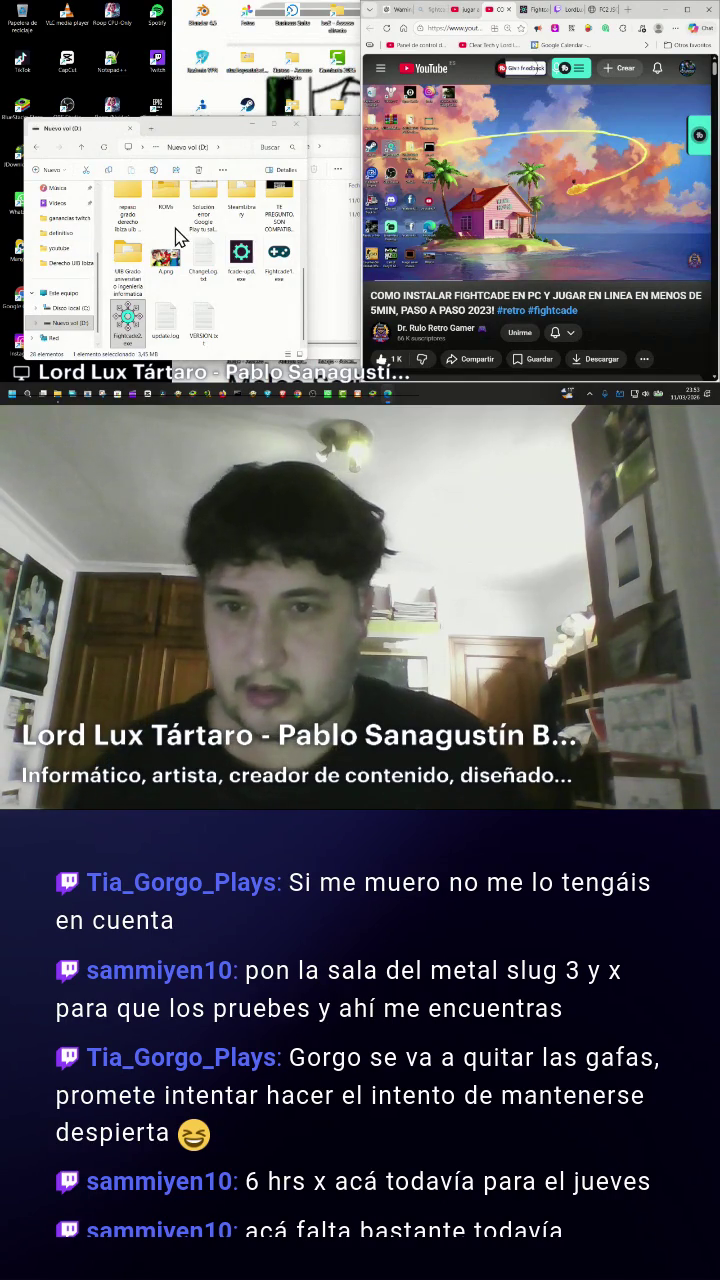
{"action": "scroll", "coordinate": [177, 233], "scroll_direction": "up", "scroll_amount": 5}
{"action": "scroll", "coordinate": [177, 235], "scroll_direction": "down", "scroll_amount": 5}
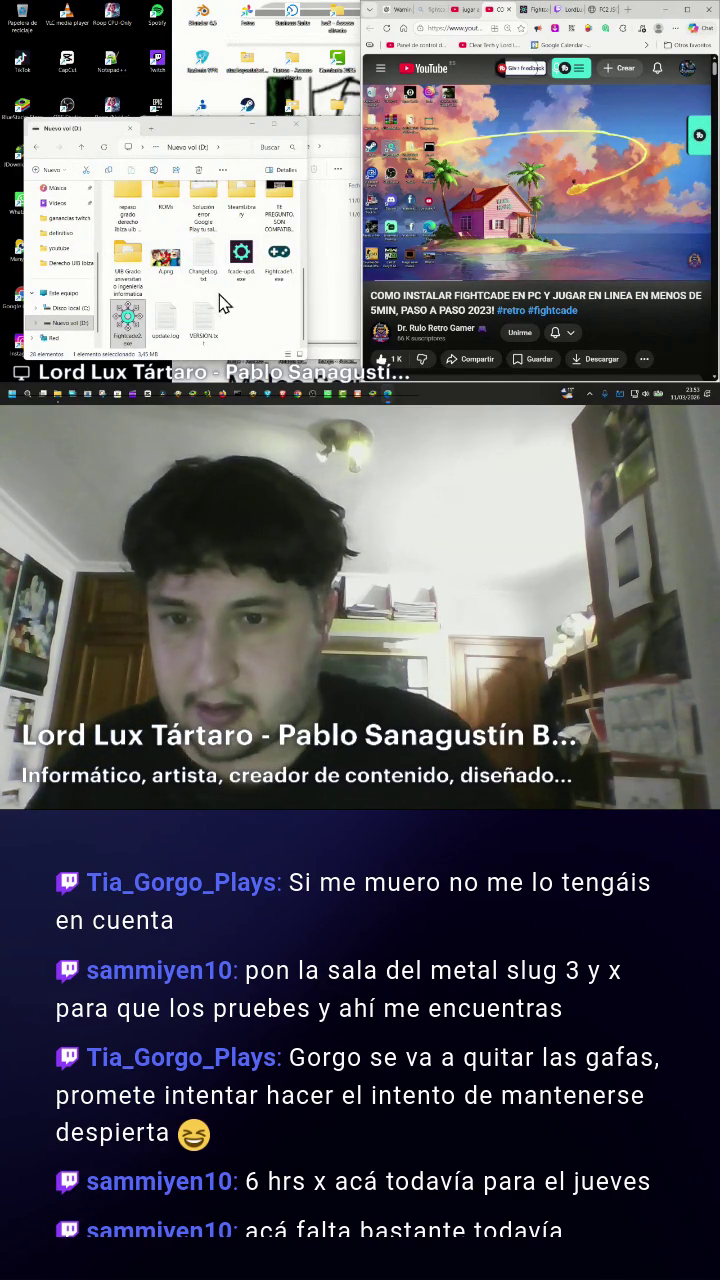
{"action": "scroll", "coordinate": [213, 293], "scroll_direction": "up", "scroll_amount": 5}
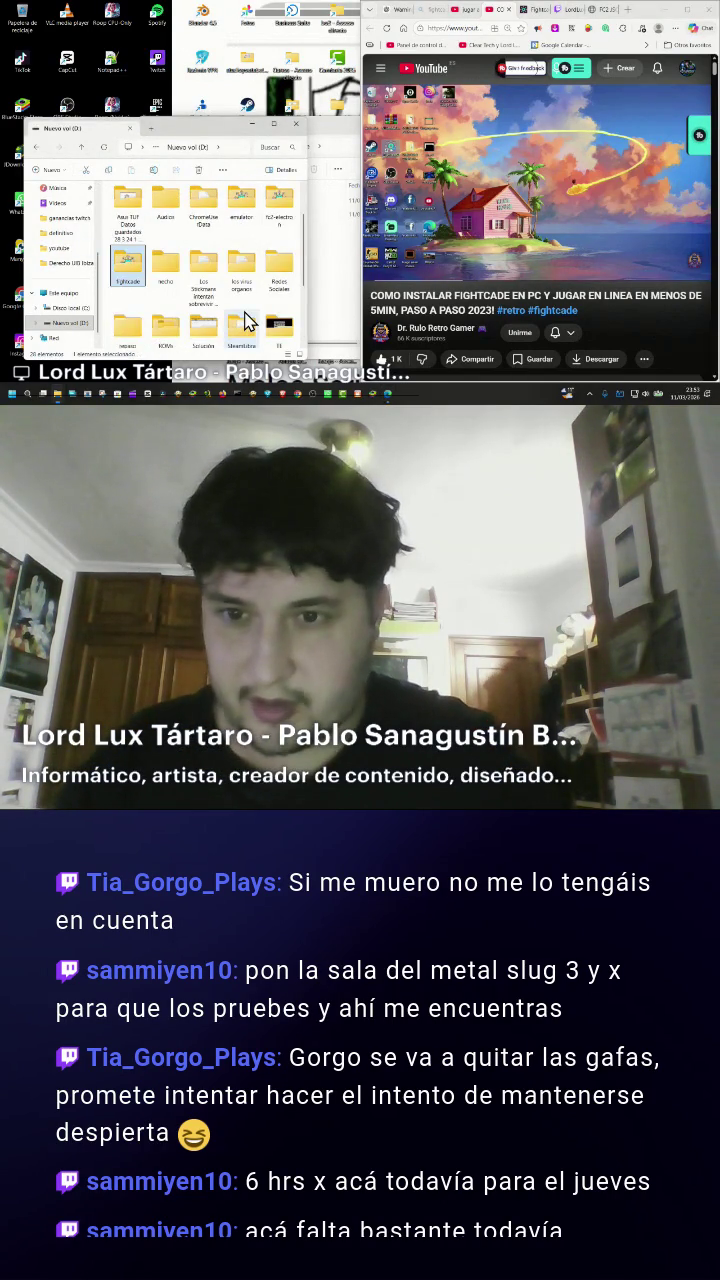
Extract fc2json.zip into an fc2json folder in fightcade and open it.
{"action": "key", "text": "Return"}
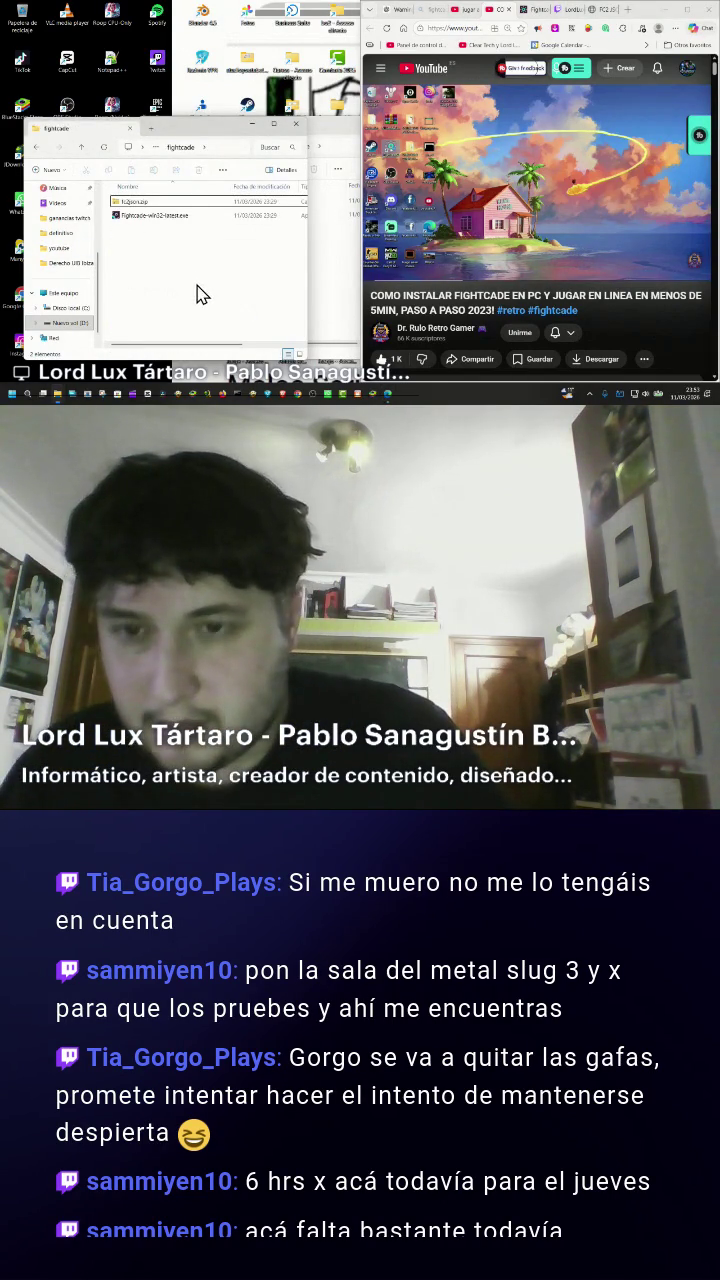
{"action": "right_click", "coordinate": [125, 203]}
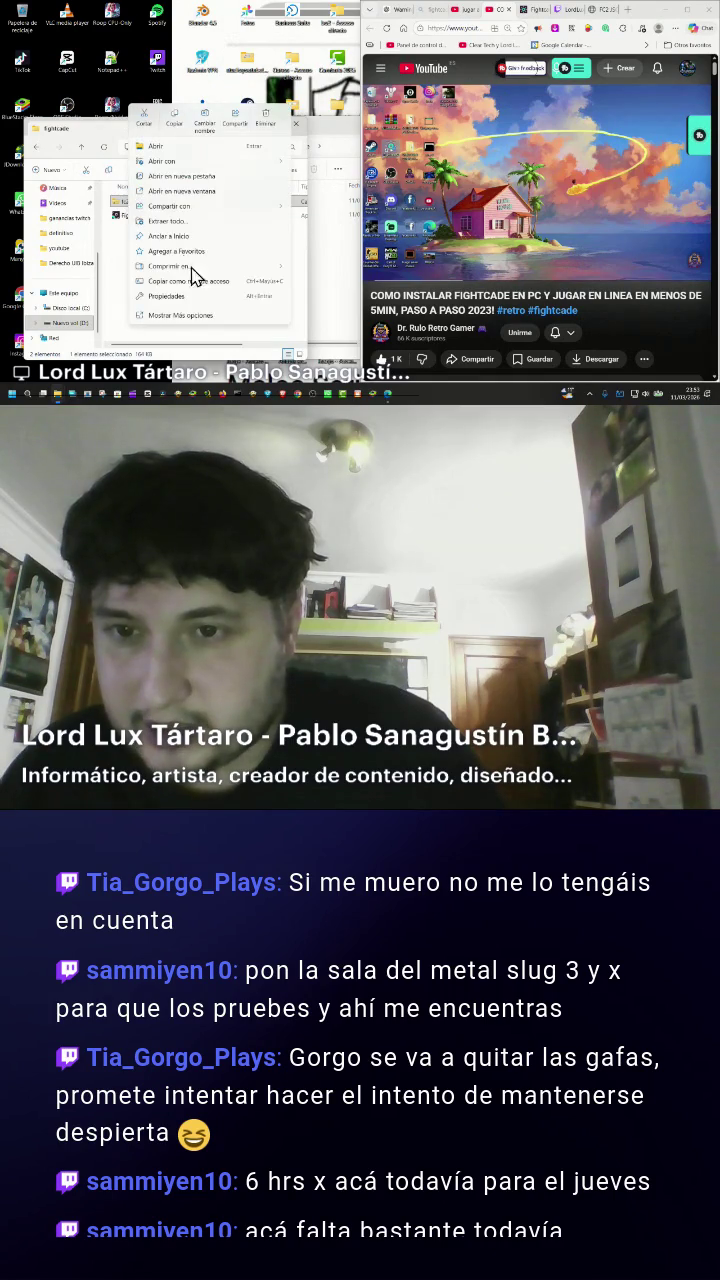
{"action": "left_click", "coordinate": [203, 317]}
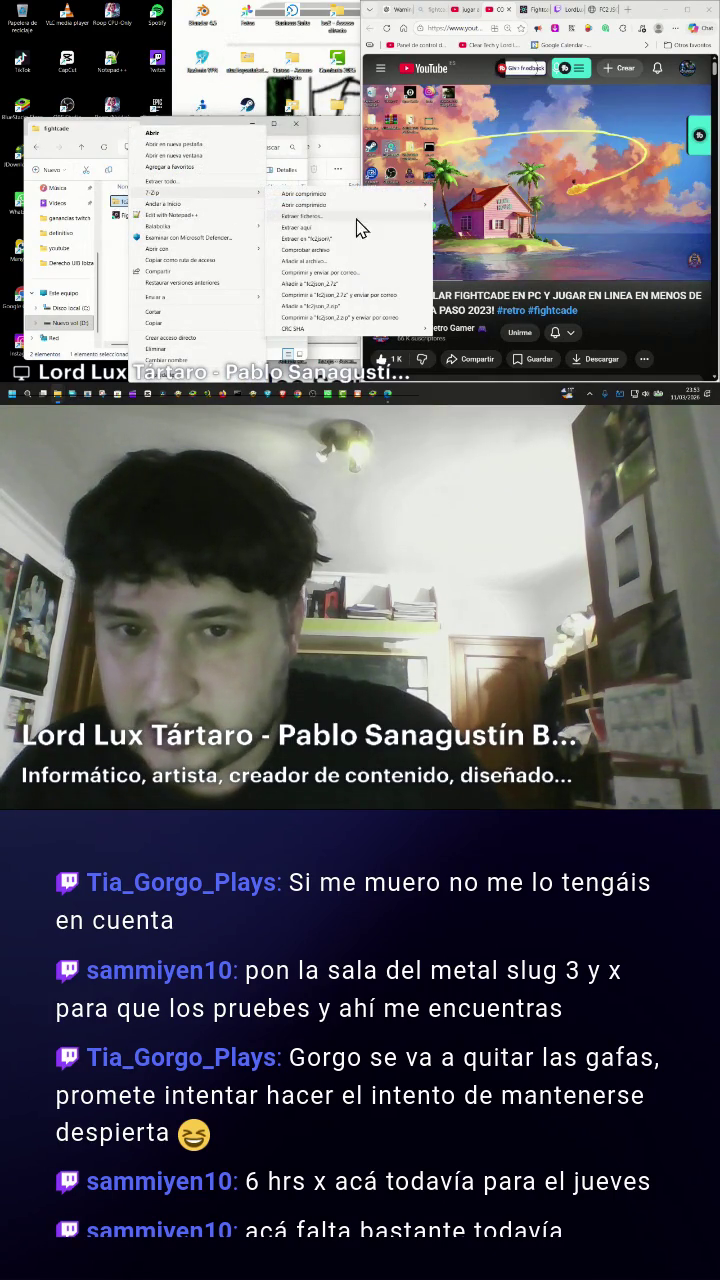
{"action": "left_click", "coordinate": [113, 207]}
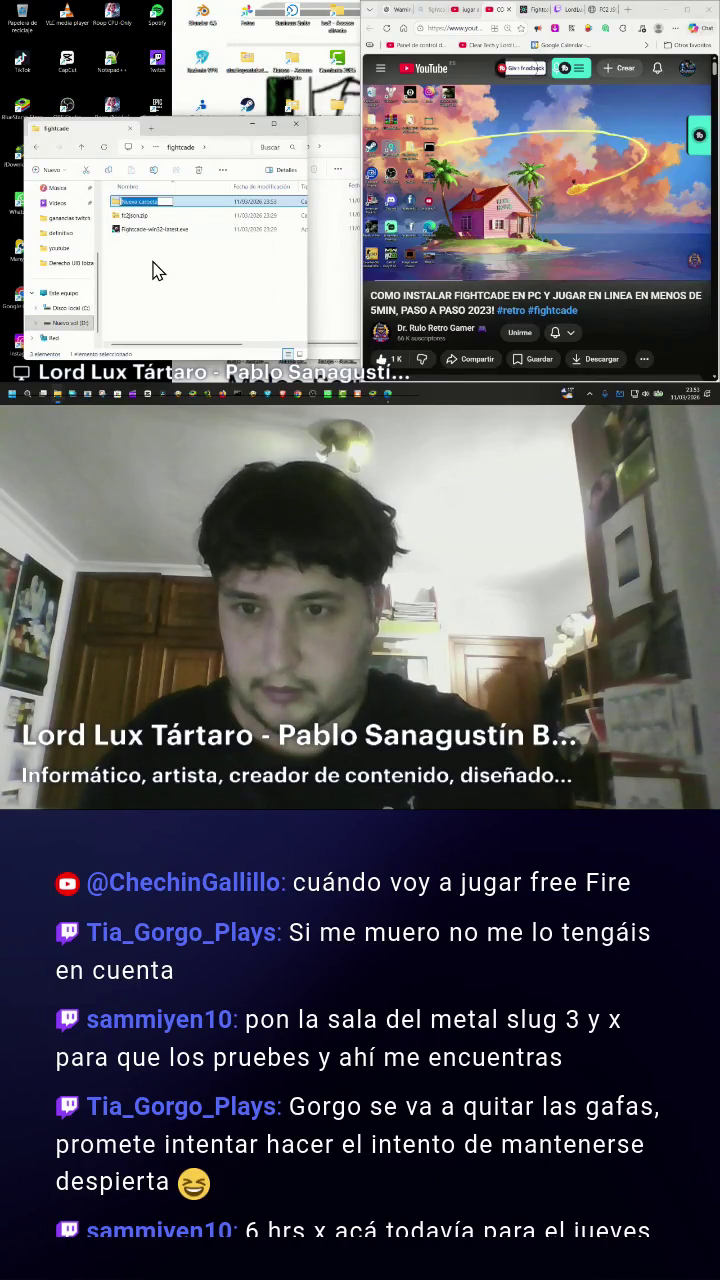
{"action": "type", "text": "fc2json"}
{"action": "left_click", "coordinate": [136, 216]}
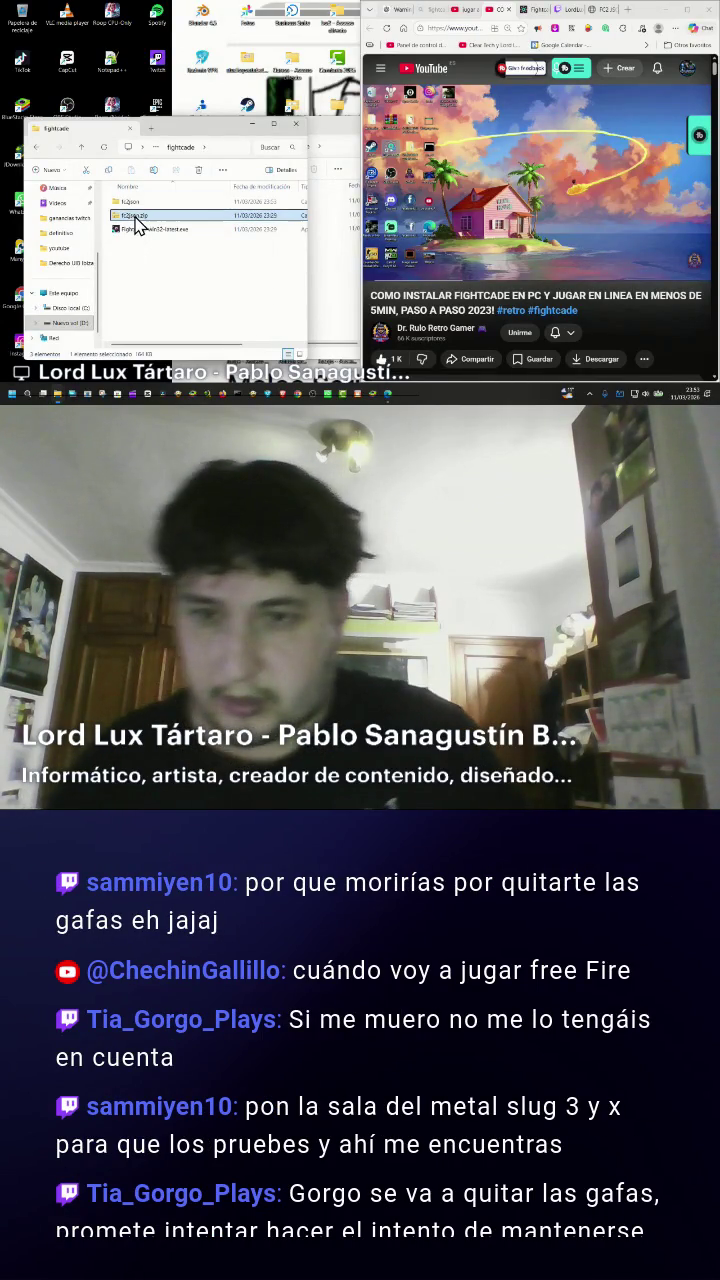
{"action": "double_click", "coordinate": [127, 200]}
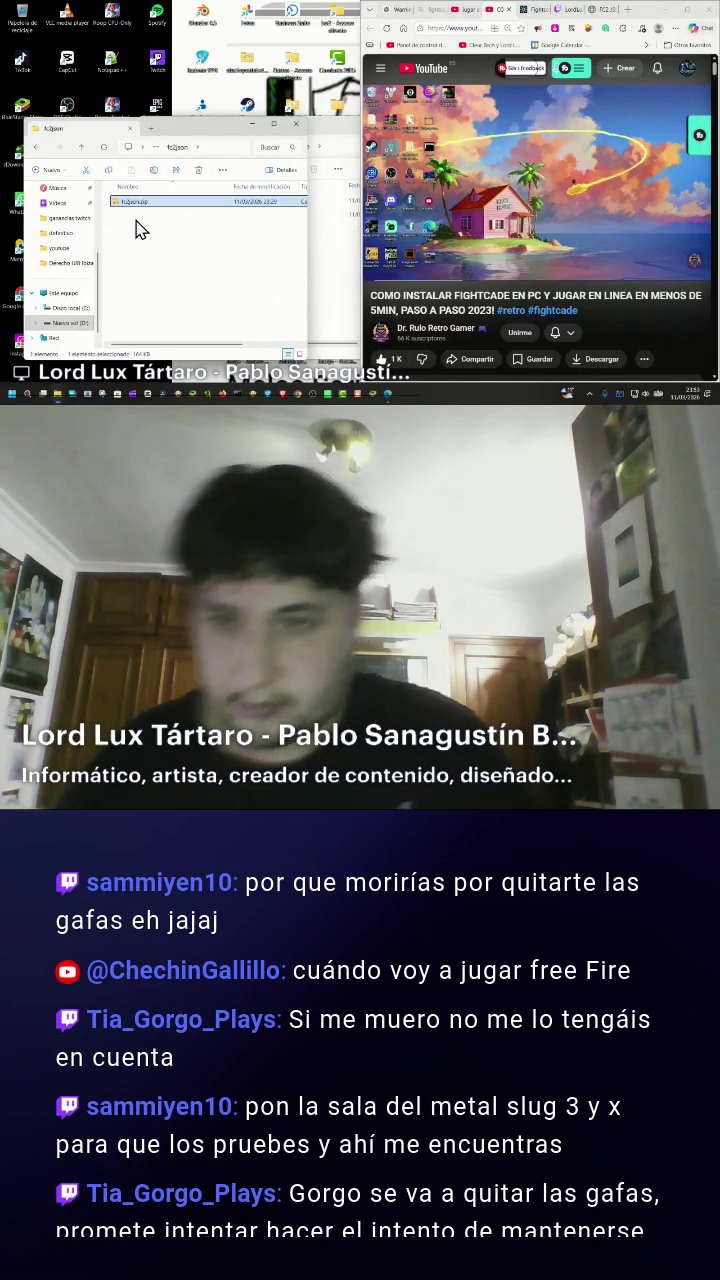
Extract the inner archive's ROM list files into the fc2json folder with 7-Zip.
{"action": "right_click", "coordinate": [127, 197]}
{"action": "left_click", "coordinate": [133, 213]}
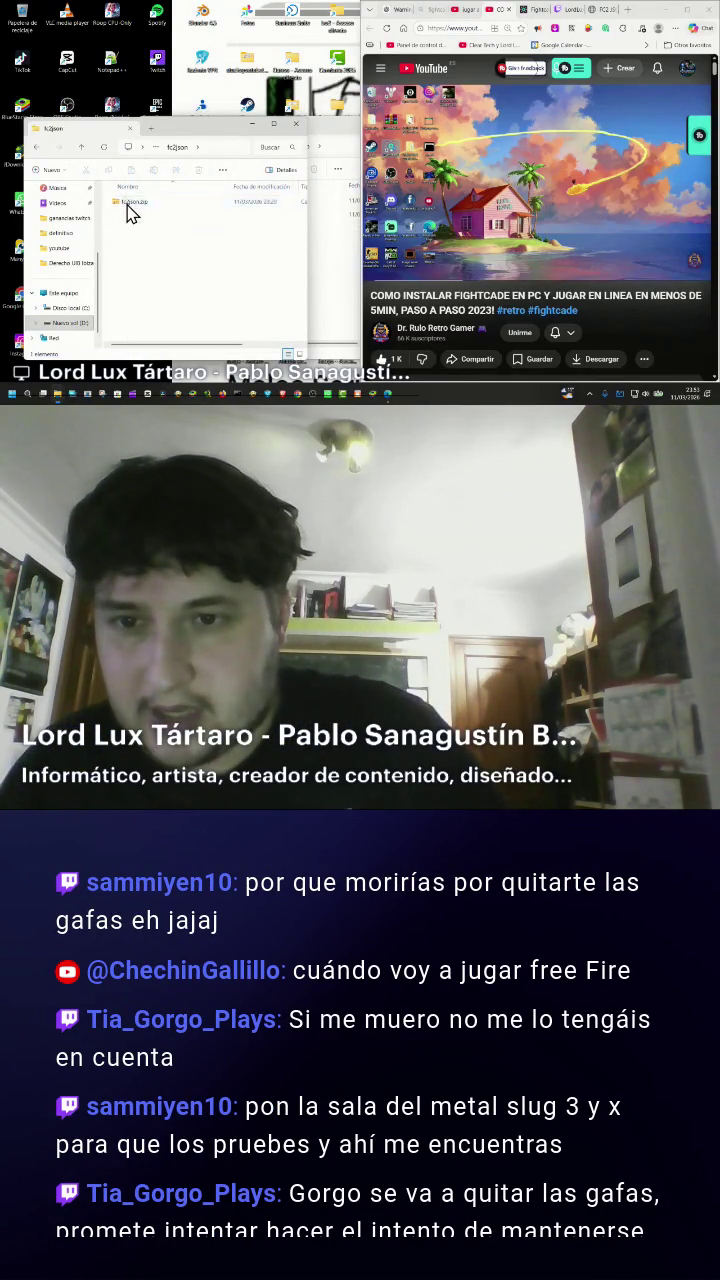
{"action": "right_click", "coordinate": [133, 213]}
{"action": "right_click", "coordinate": [133, 213]}
{"action": "right_click", "coordinate": [114, 208]}
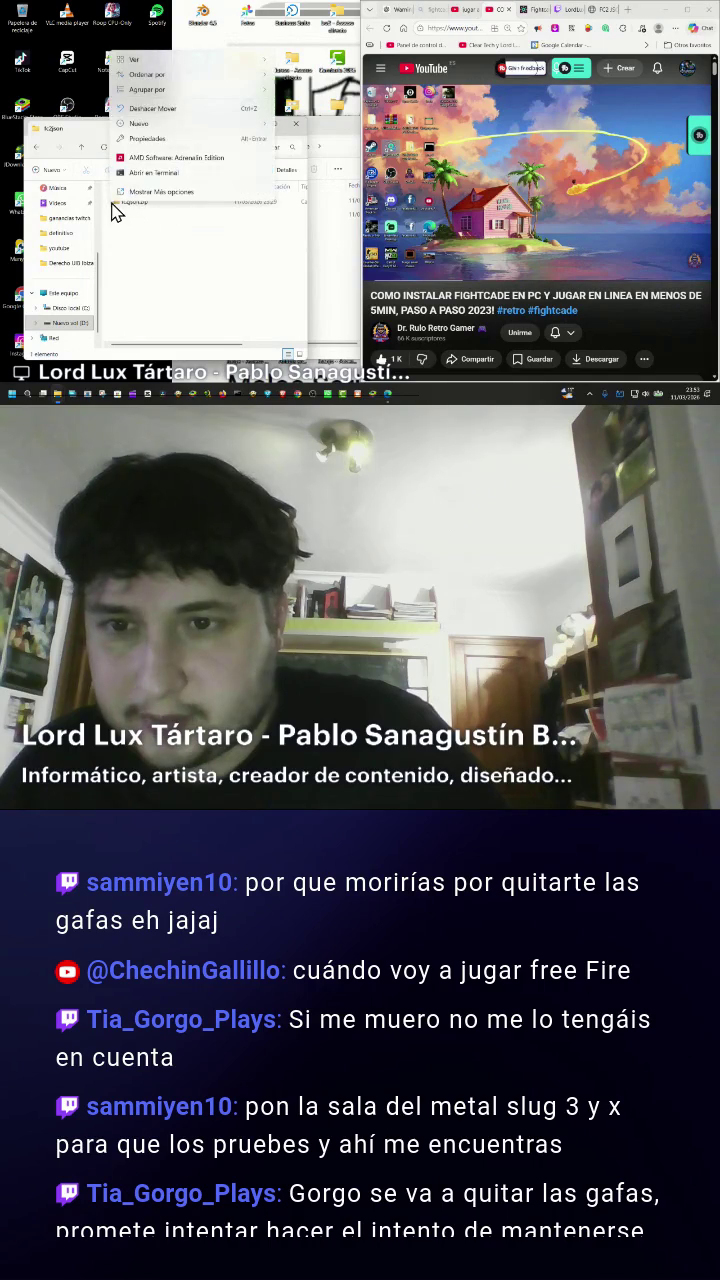
{"action": "left_click", "coordinate": [140, 210]}
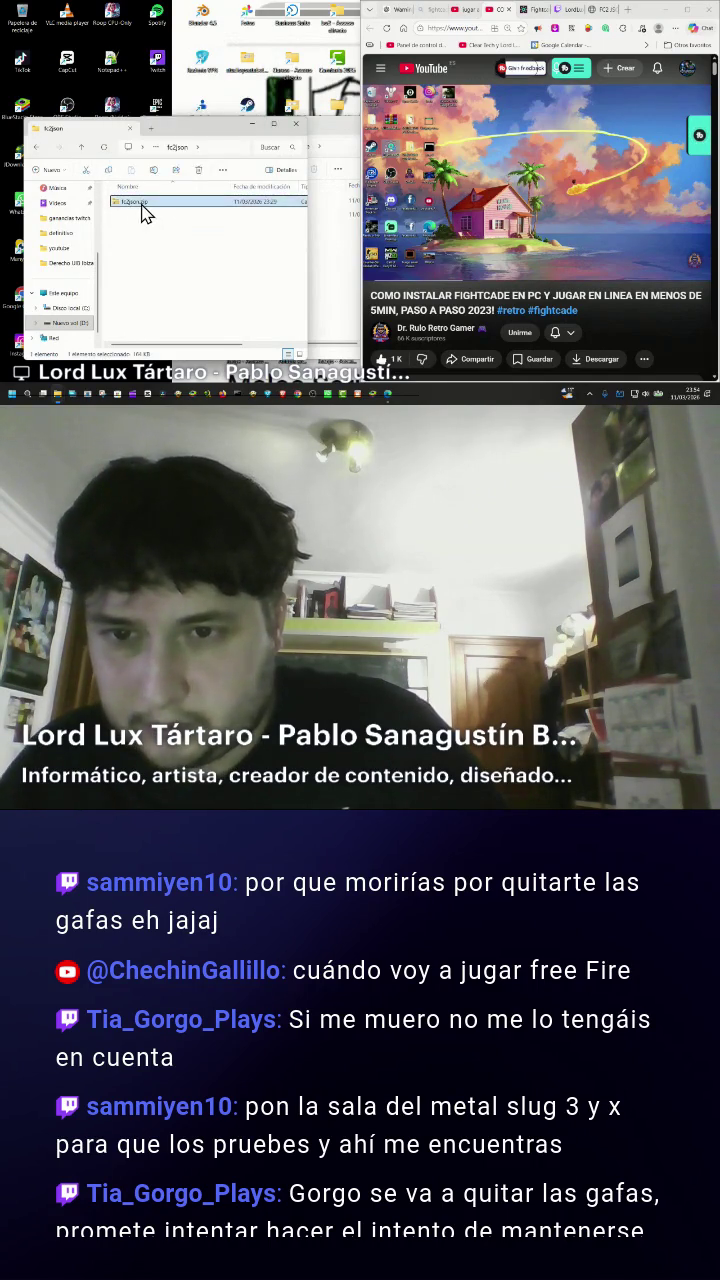
{"action": "right_click", "coordinate": [147, 206]}
{"action": "left_click", "coordinate": [195, 310]}
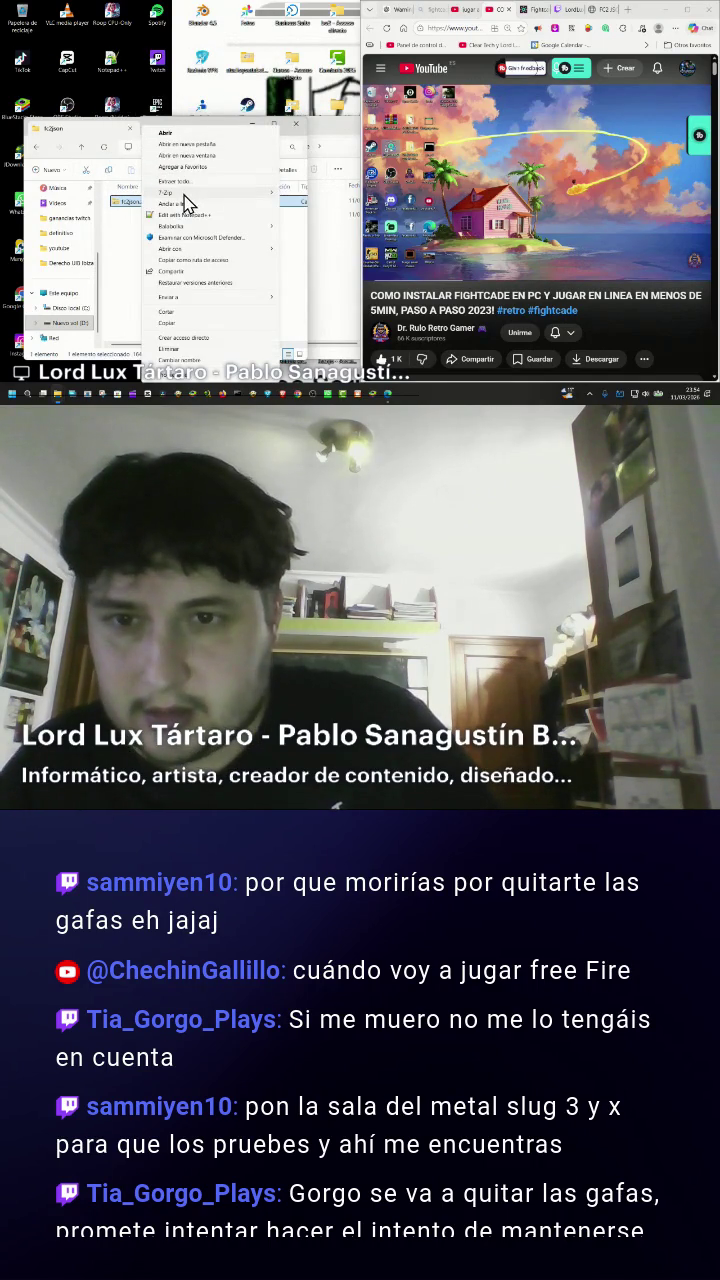
{"action": "mouse_move", "coordinate": [230, 192]}
{"action": "left_click", "coordinate": [308, 229]}
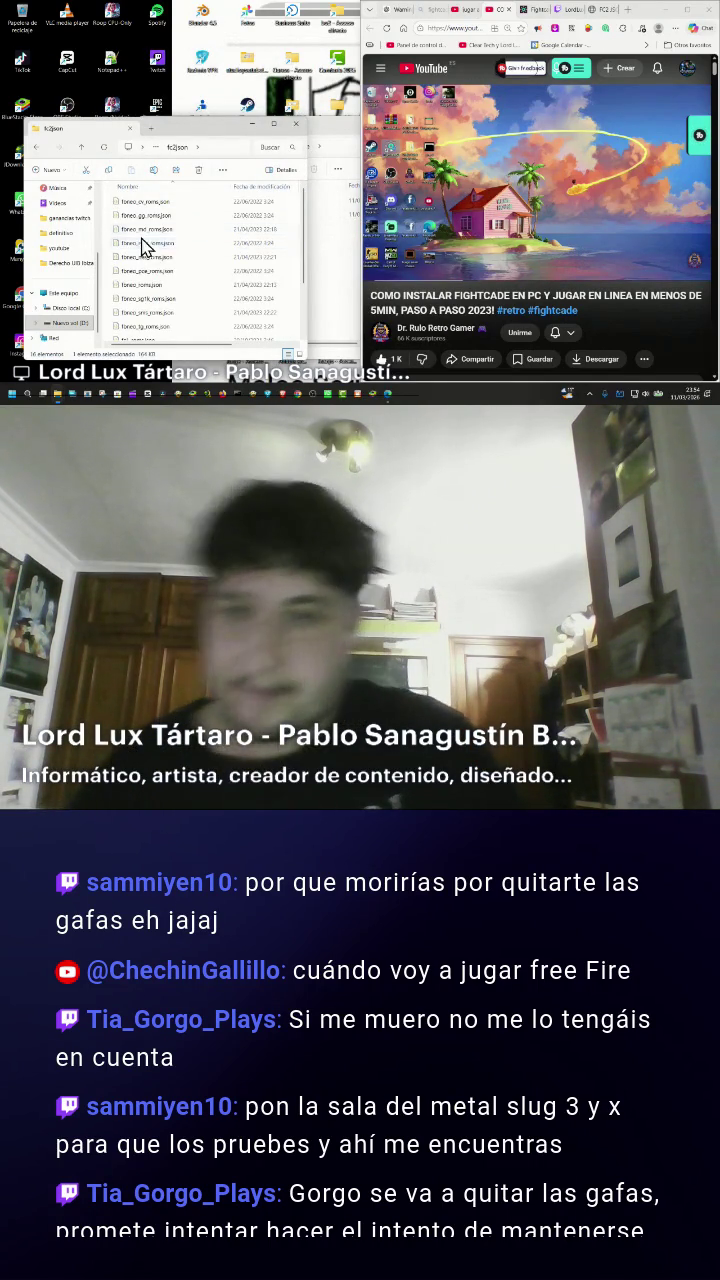
Select every file in fc2json except fc2json.zip.
{"action": "scroll", "coordinate": [150, 240], "scroll_direction": "down", "scroll_amount": 2}
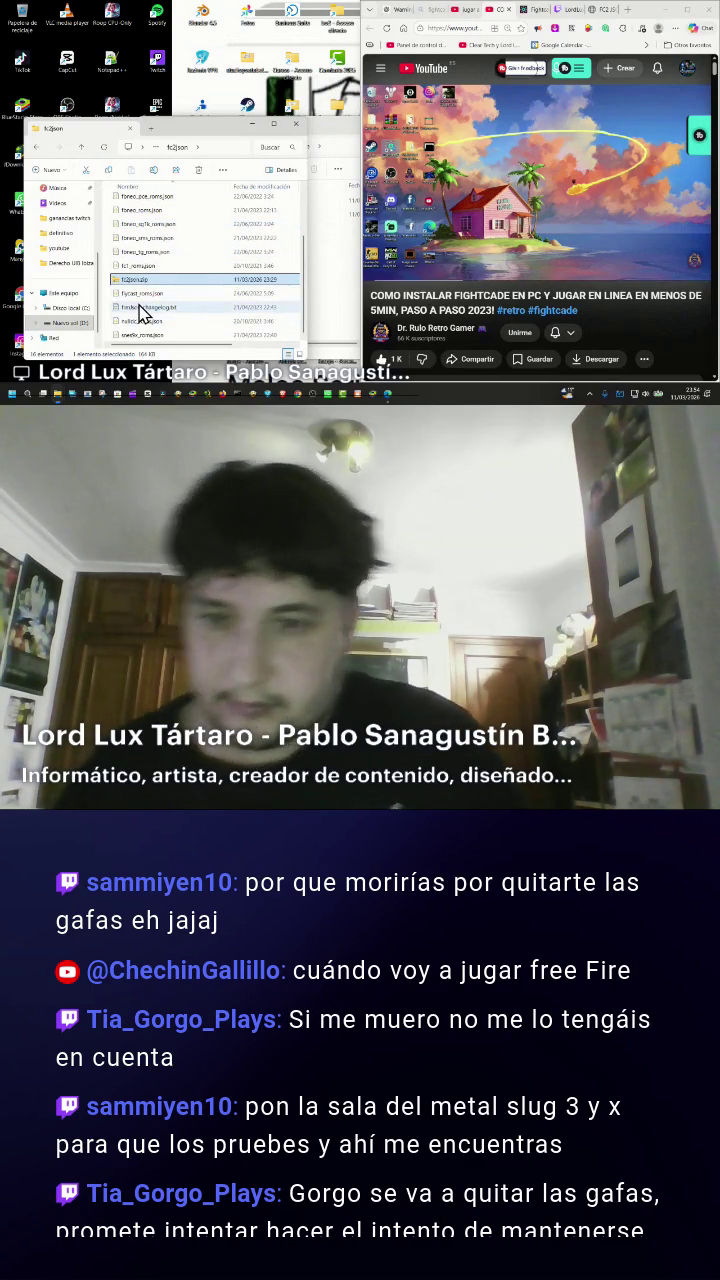
{"action": "key", "text": "ctrl+a"}
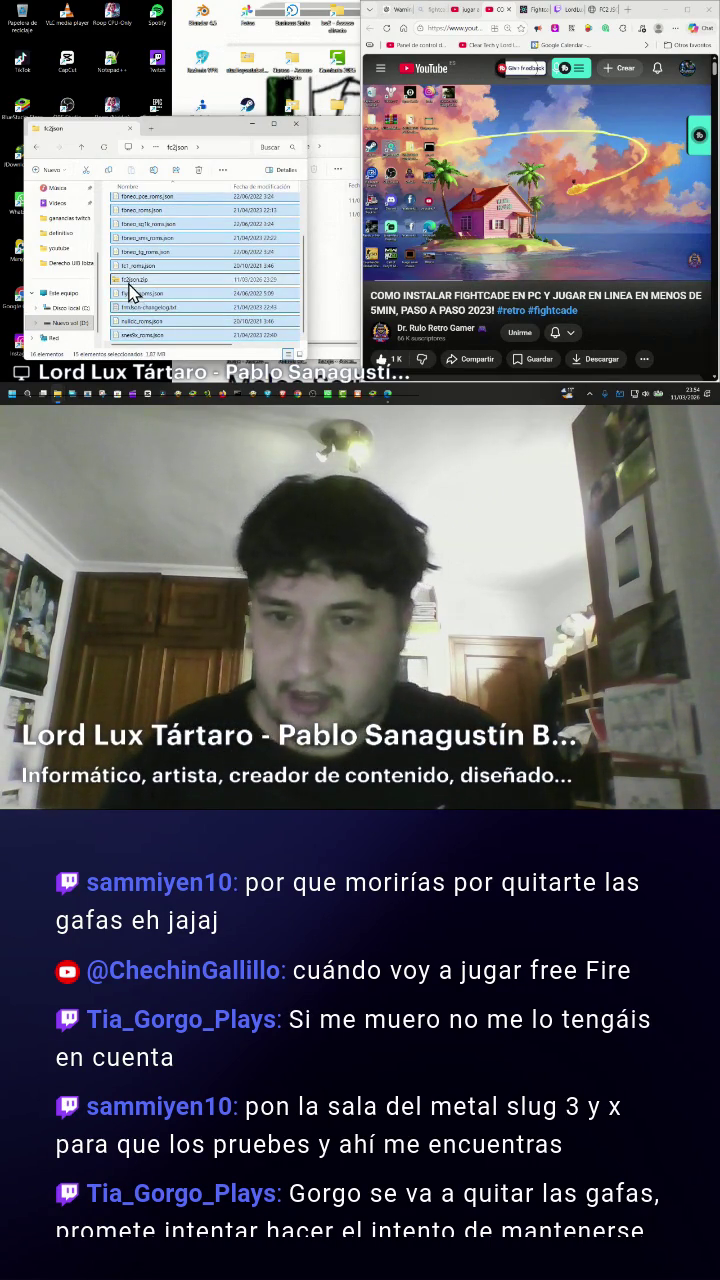
{"action": "left_click", "coordinate": [135, 280], "text": "ctrl"}
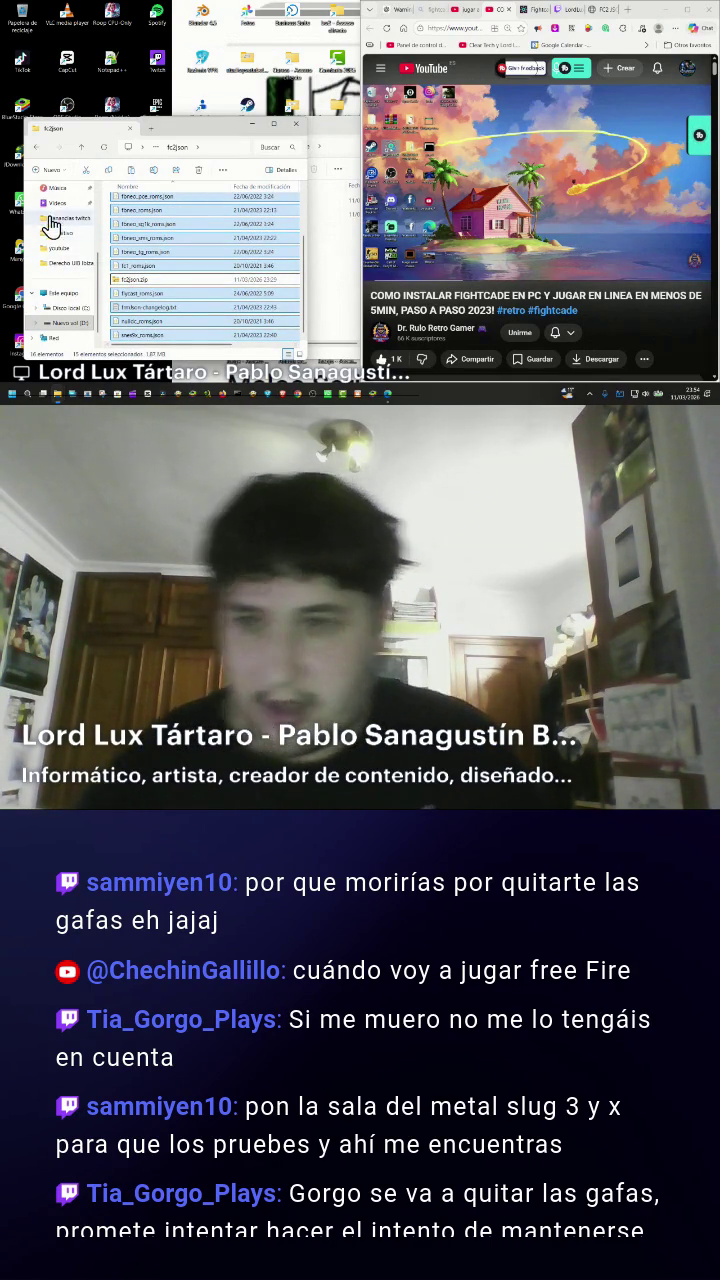
{"action": "scroll", "coordinate": [70, 270], "scroll_direction": "up", "scroll_amount": 3}
Navigate through Documents back to the D: drive's fightcade folder.
{"action": "left_click", "coordinate": [65, 266]}
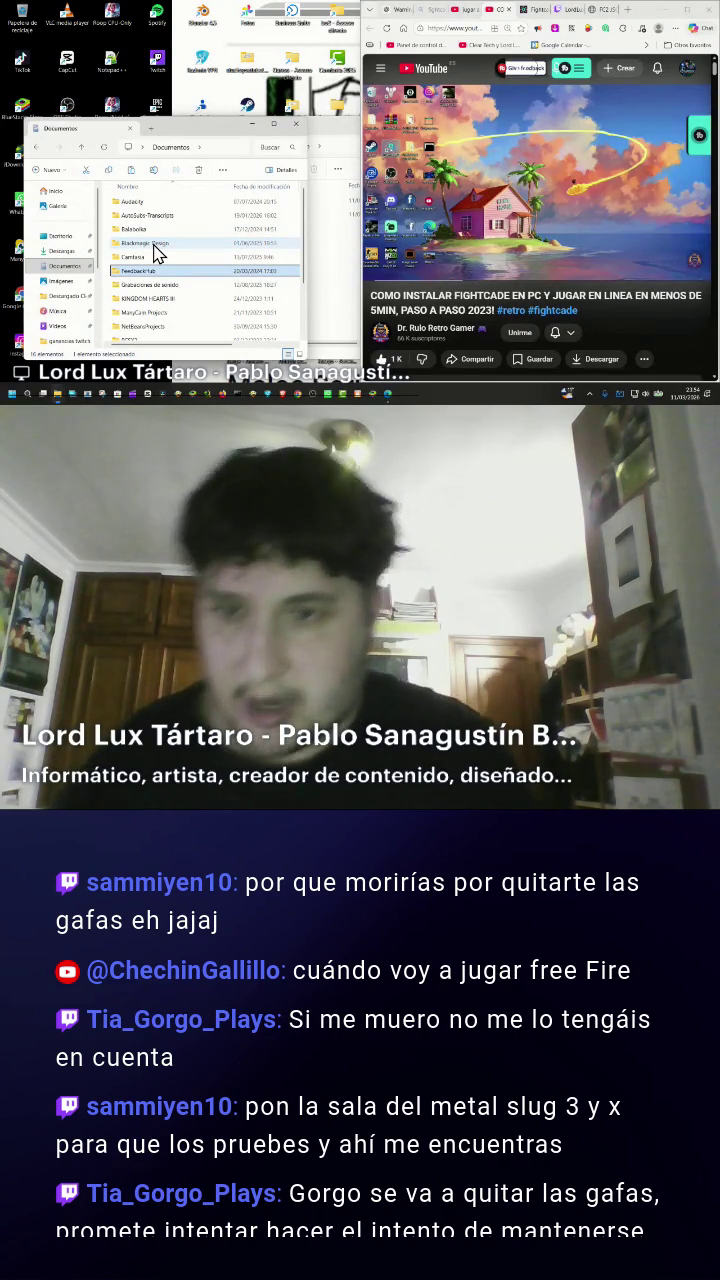
{"action": "scroll", "coordinate": [157, 254], "scroll_direction": "down", "scroll_amount": 2}
{"action": "scroll", "coordinate": [156, 254], "scroll_direction": "up", "scroll_amount": 2}
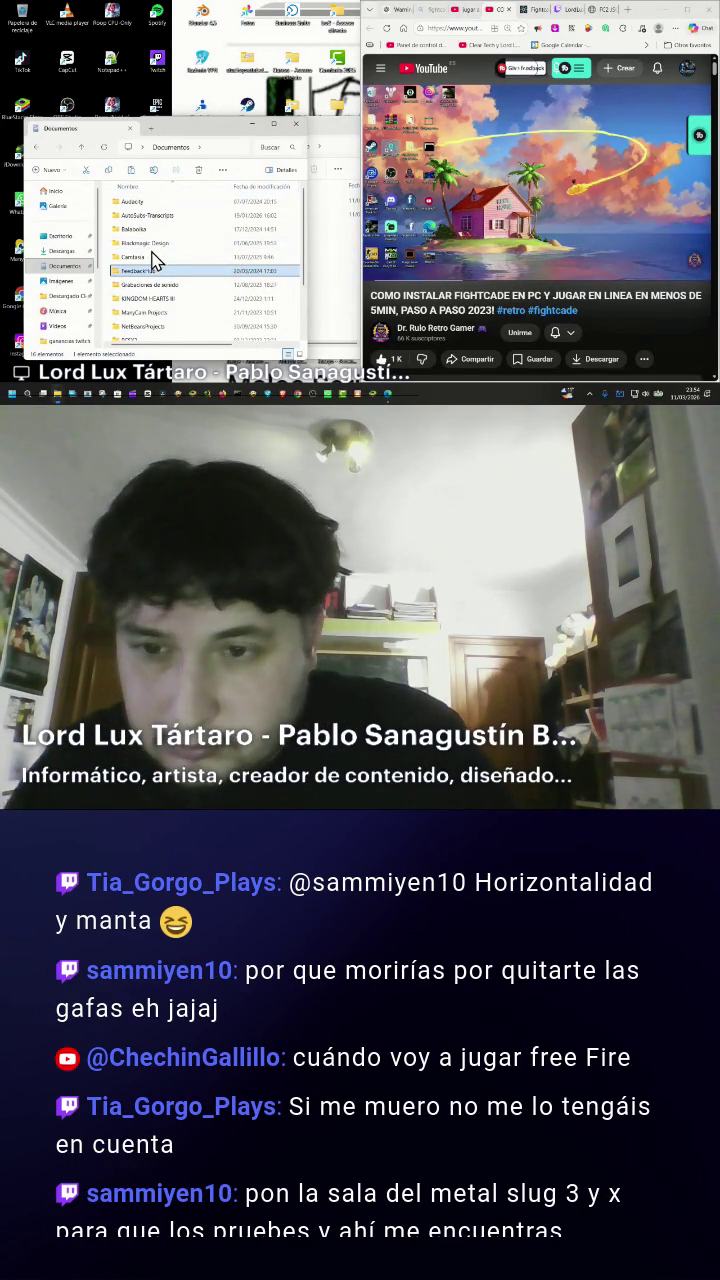
{"action": "scroll", "coordinate": [80, 295], "scroll_direction": "down", "scroll_amount": 3}
{"action": "left_click", "coordinate": [88, 308]}
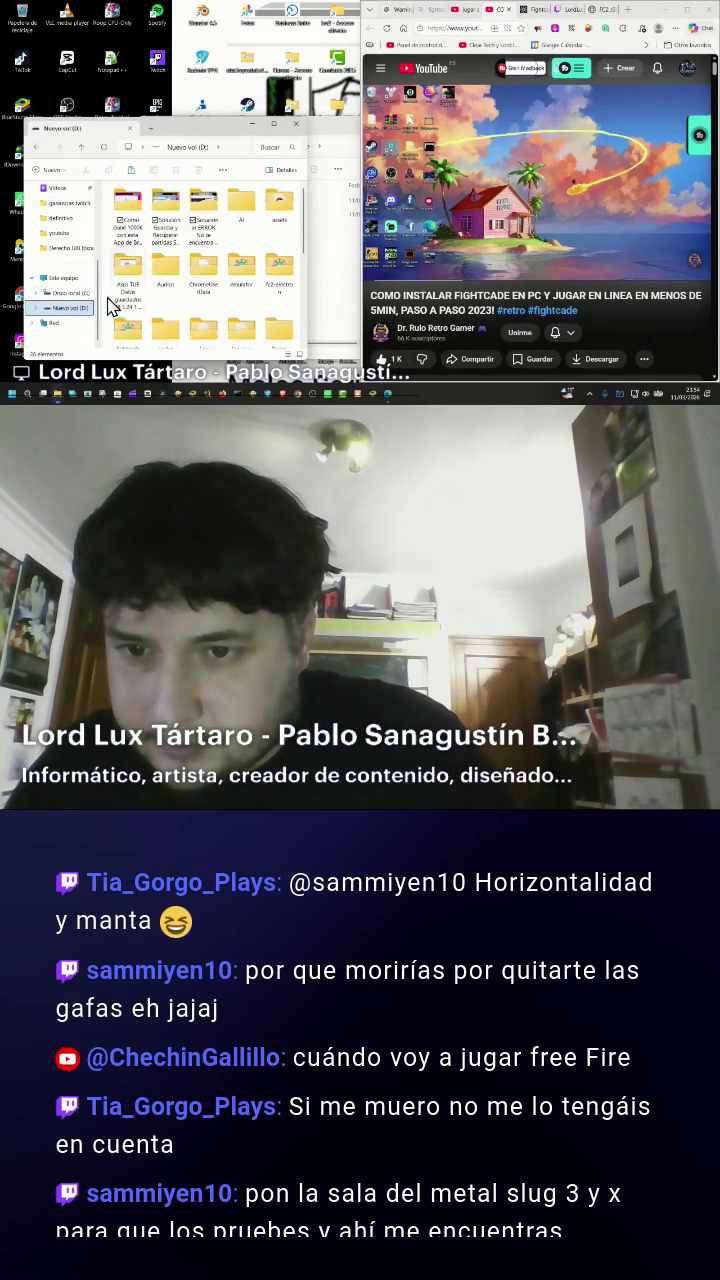
{"action": "type", "text": "fi"}
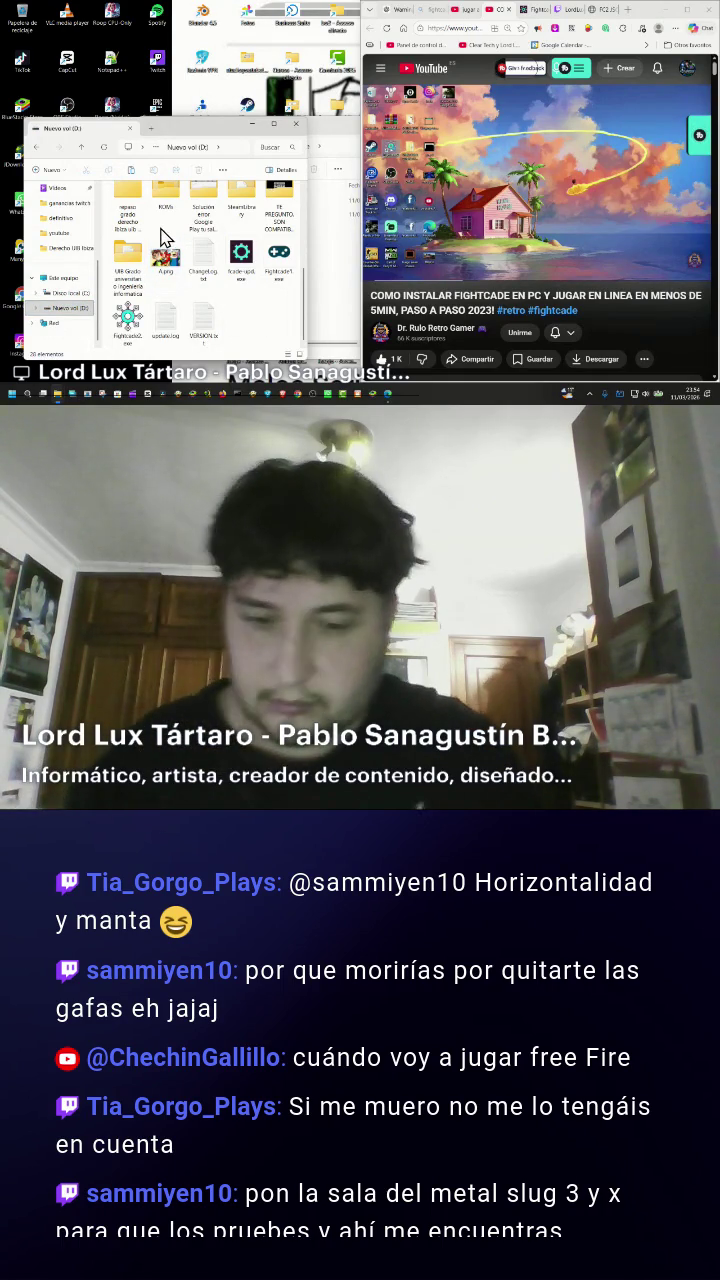
{"action": "key", "text": "Return"}
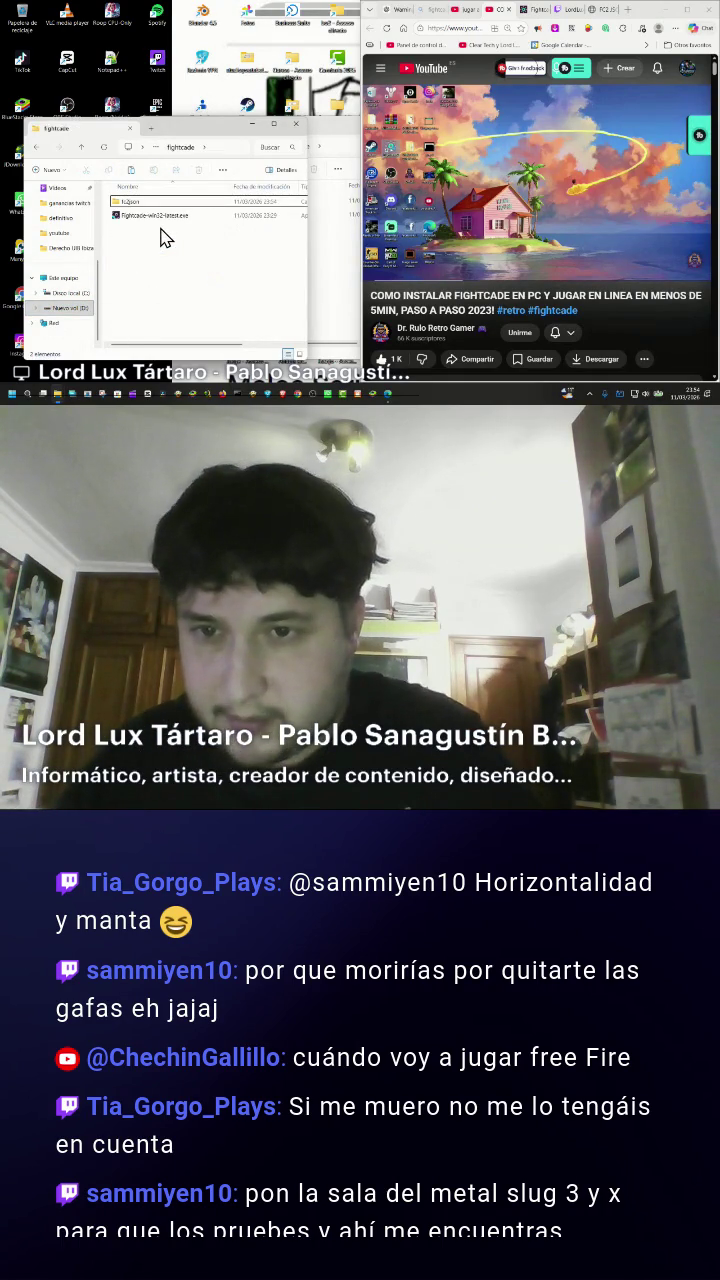
{"action": "left_click", "coordinate": [37, 147]}
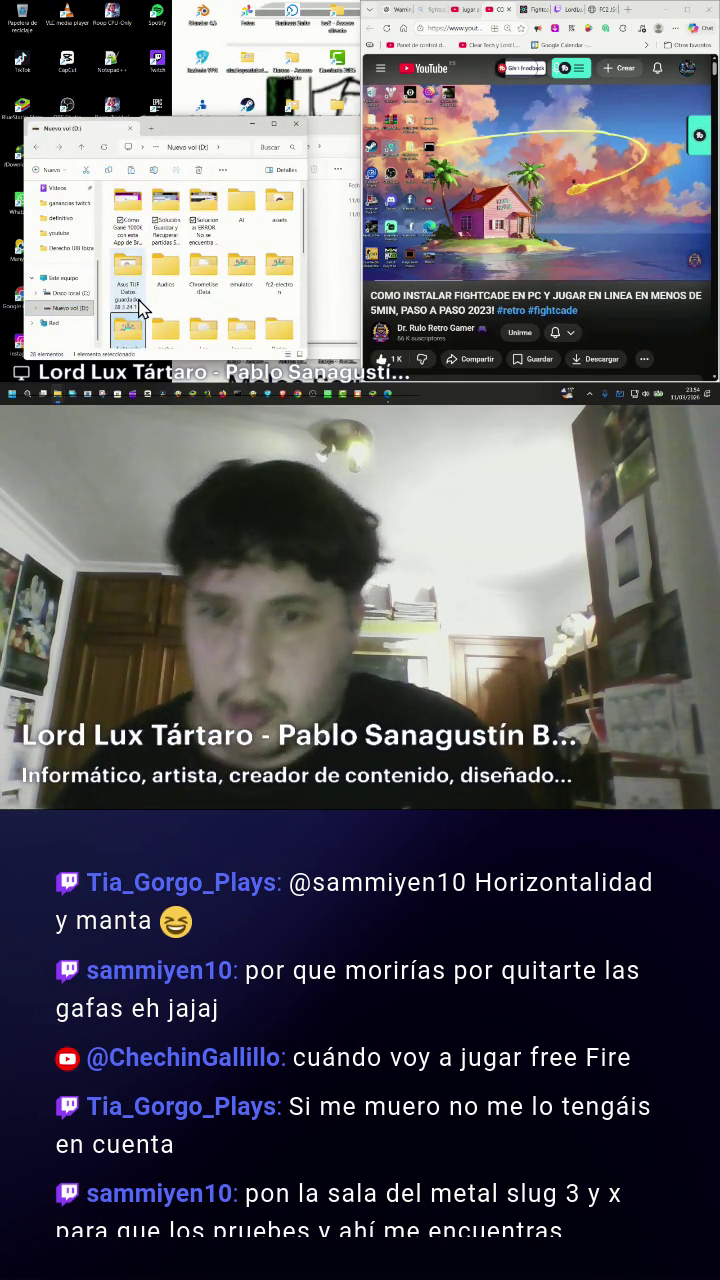
{"action": "double_click", "coordinate": [128, 333]}
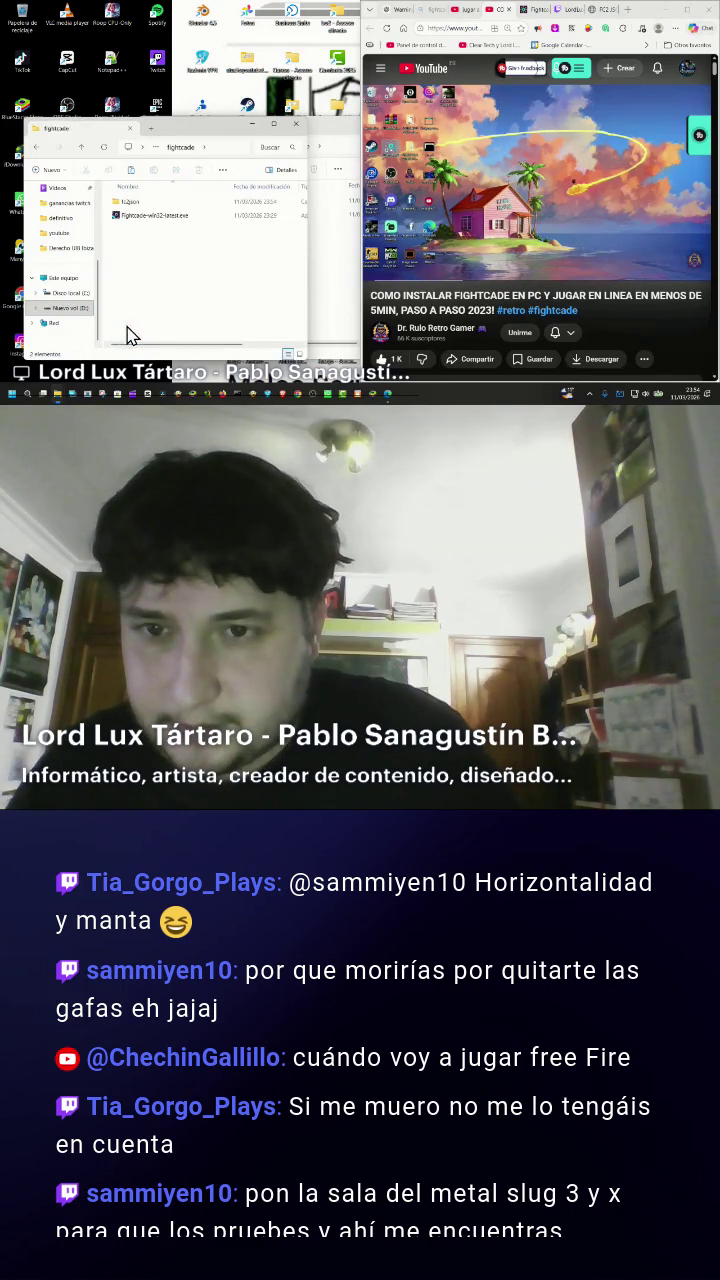
Launch the Fightcade installer and choose an installation folder.
{"action": "double_click", "coordinate": [145, 218]}
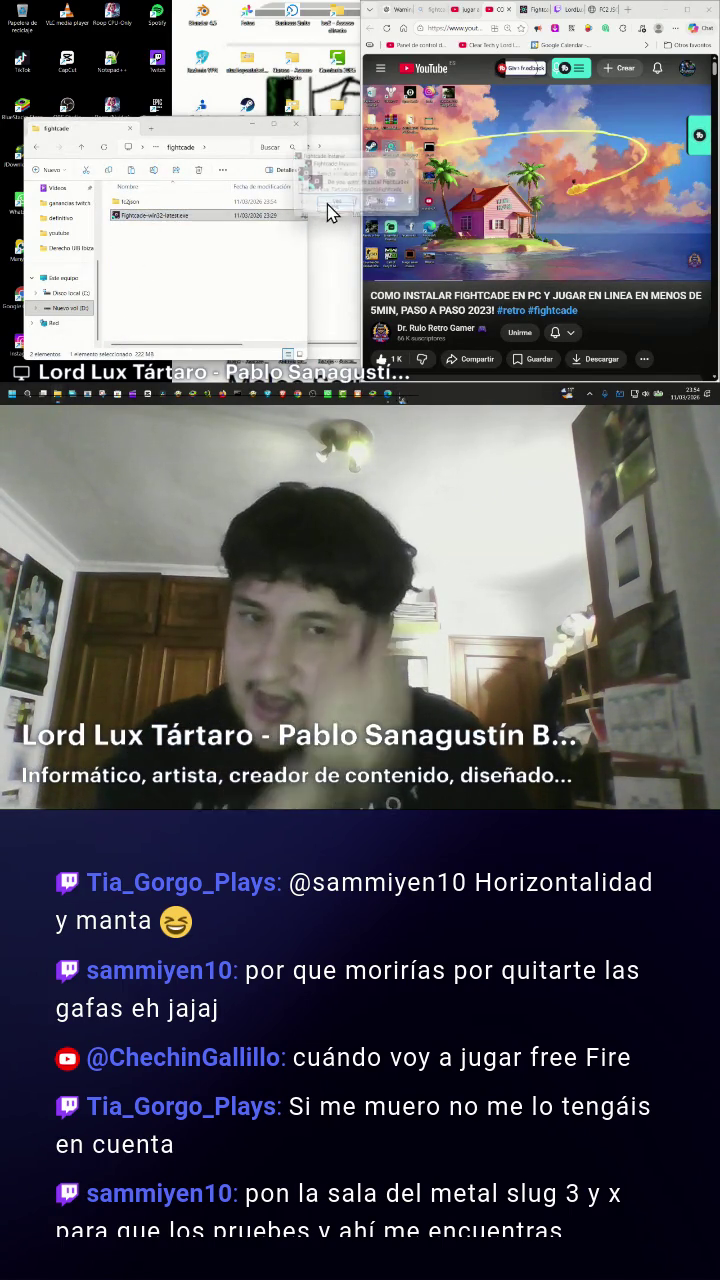
{"action": "left_click", "coordinate": [330, 203]}
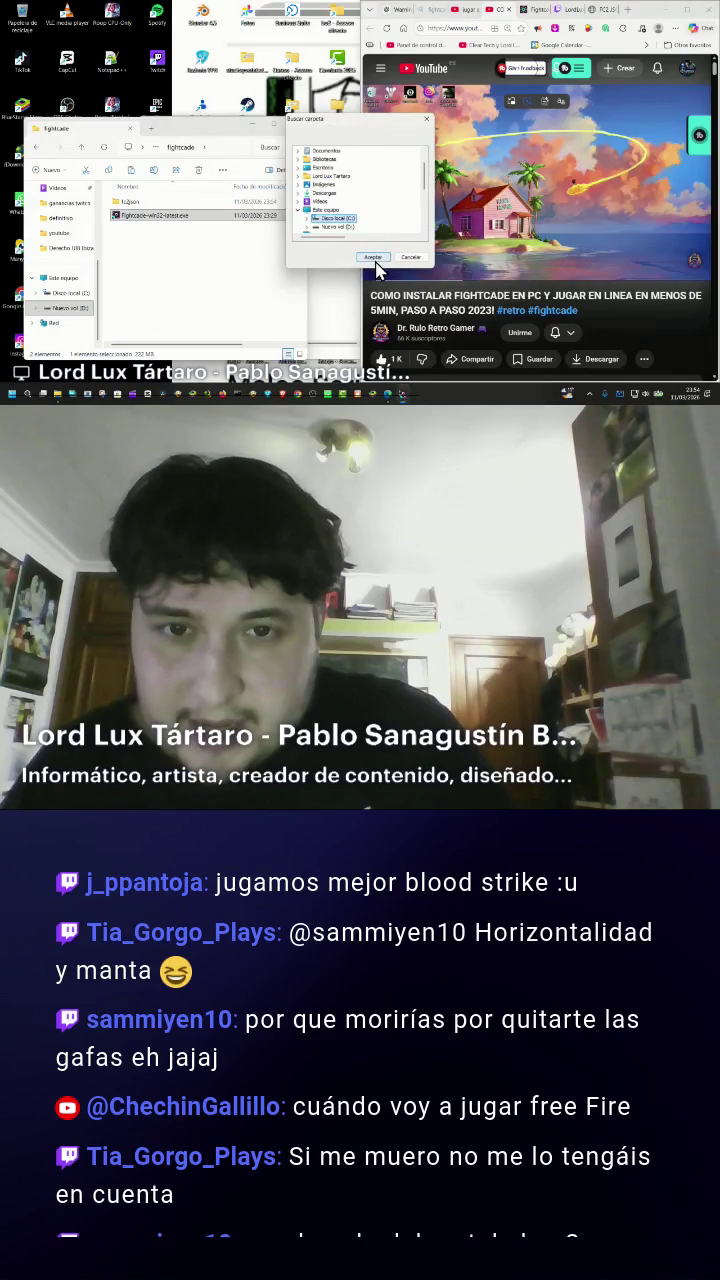
{"action": "left_click", "coordinate": [374, 259]}
{"action": "left_click", "coordinate": [416, 192]}
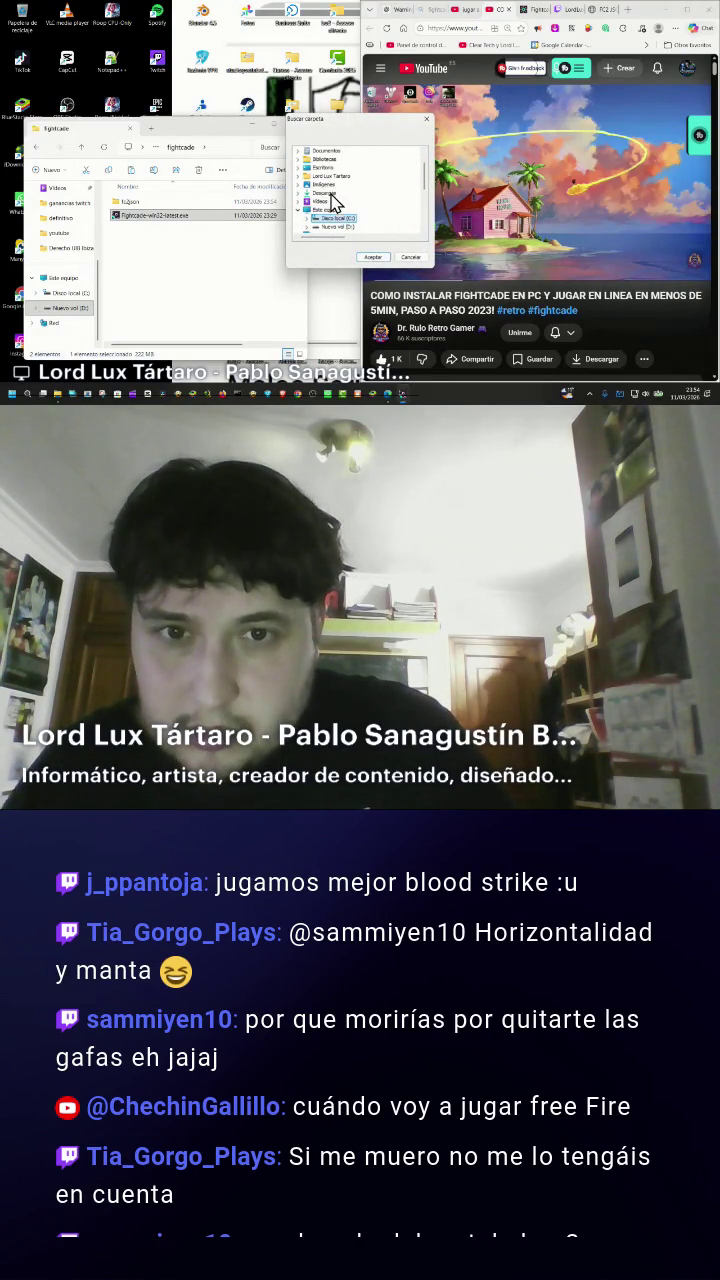
{"action": "left_click", "coordinate": [370, 258]}
Start the install, dismiss the access-denied error, and relaunch the installer.
{"action": "left_click", "coordinate": [350, 216]}
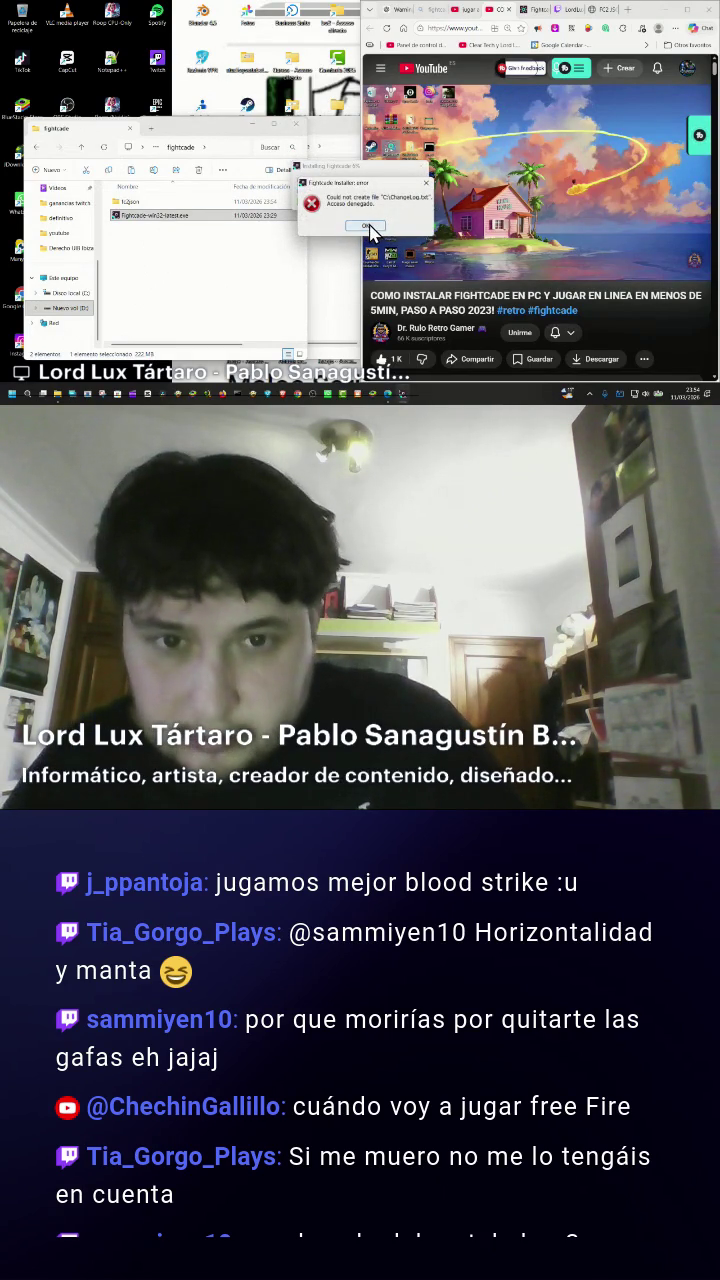
{"action": "left_click", "coordinate": [367, 227]}
{"action": "double_click", "coordinate": [177, 215]}
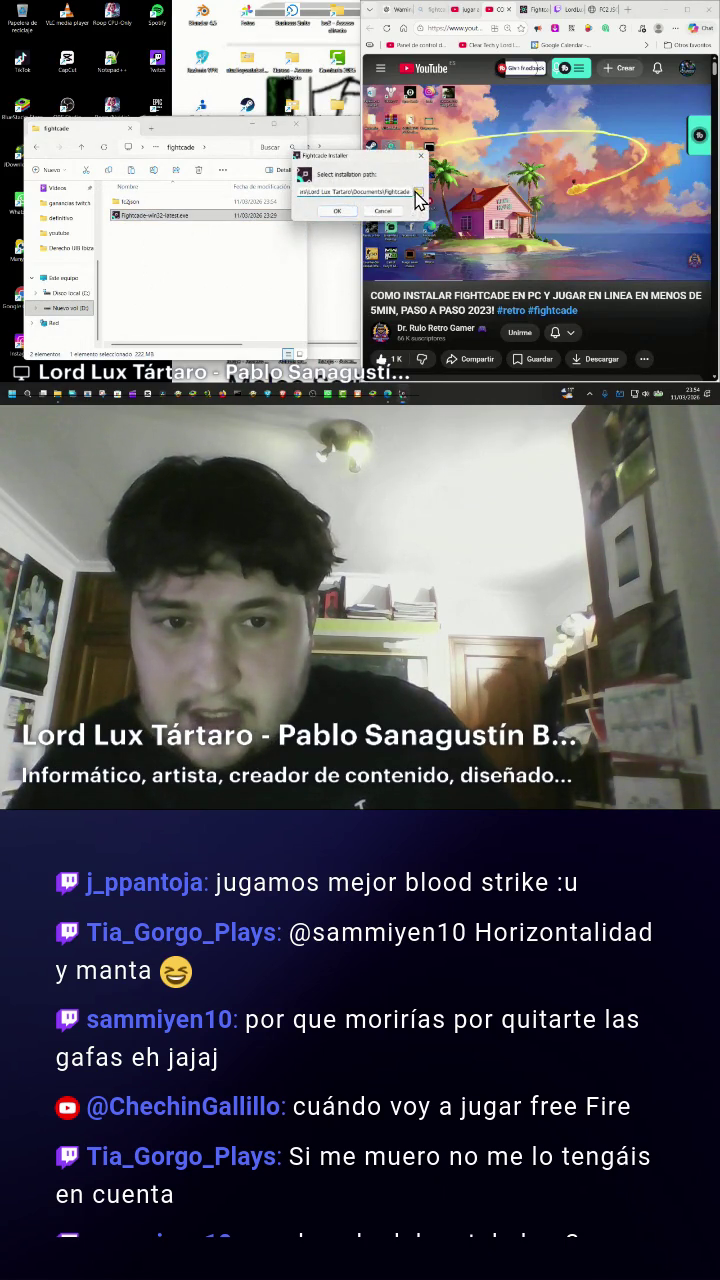
Choose Documents as the Fightcade install folder and start installing.
{"action": "left_click", "coordinate": [417, 191]}
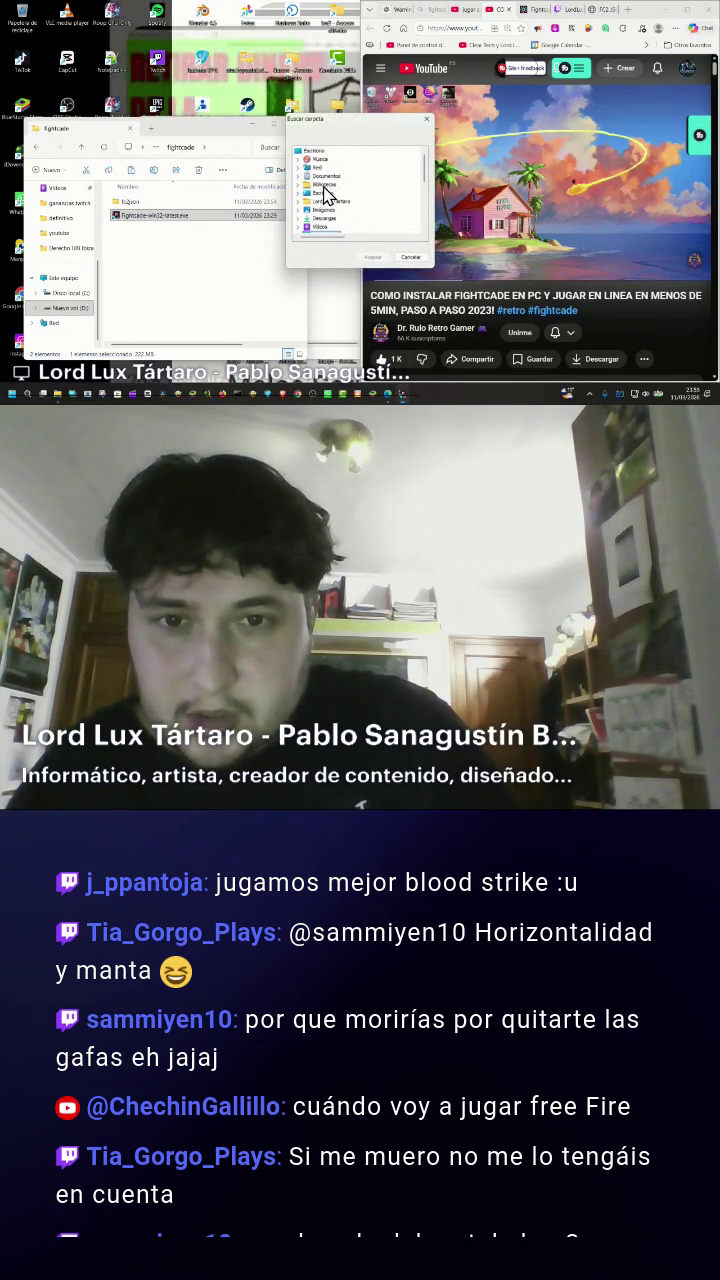
{"action": "left_click", "coordinate": [375, 258]}
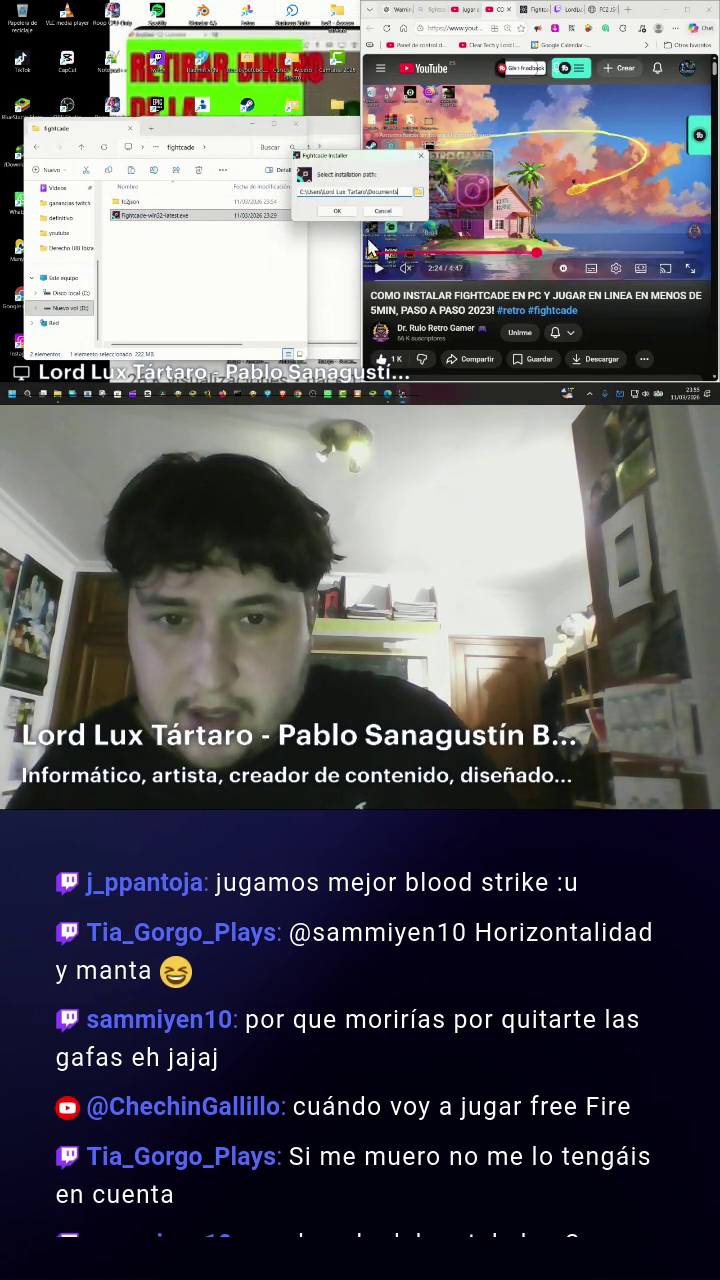
{"action": "left_click", "coordinate": [343, 212]}
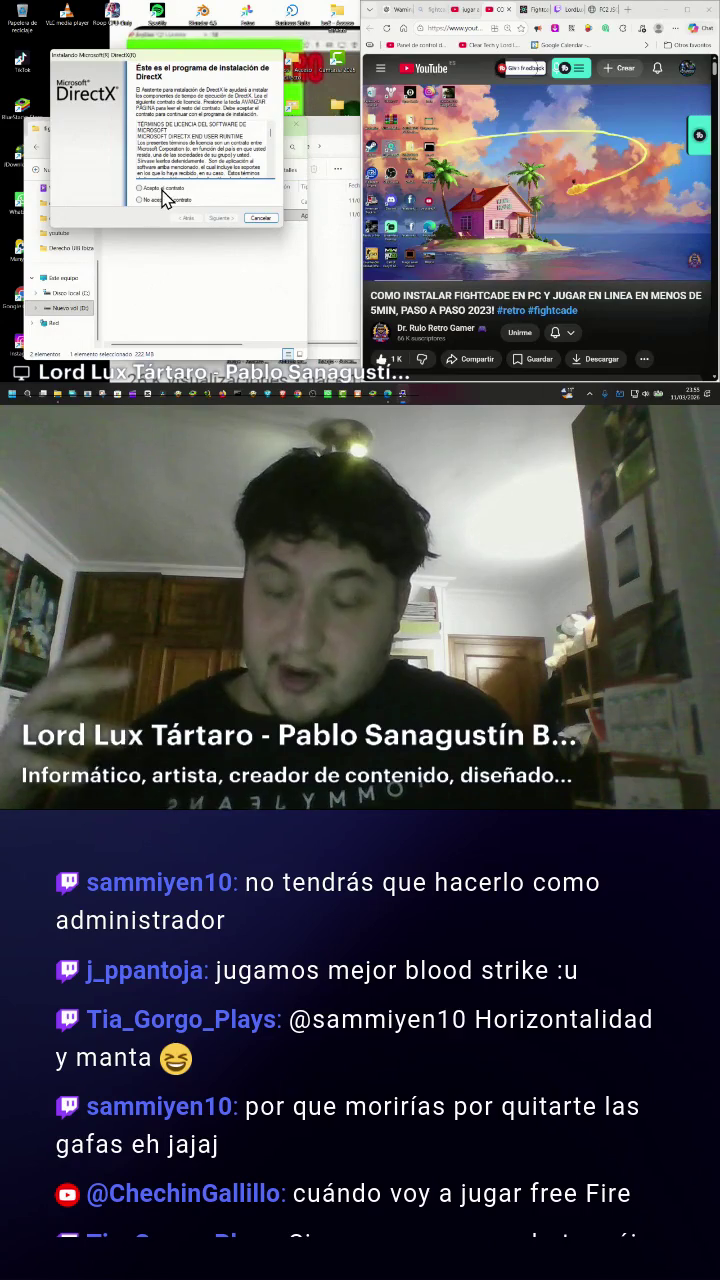
Accept the DirectX license, install the runtime, and click Finalizar.
{"action": "left_click", "coordinate": [162, 189]}
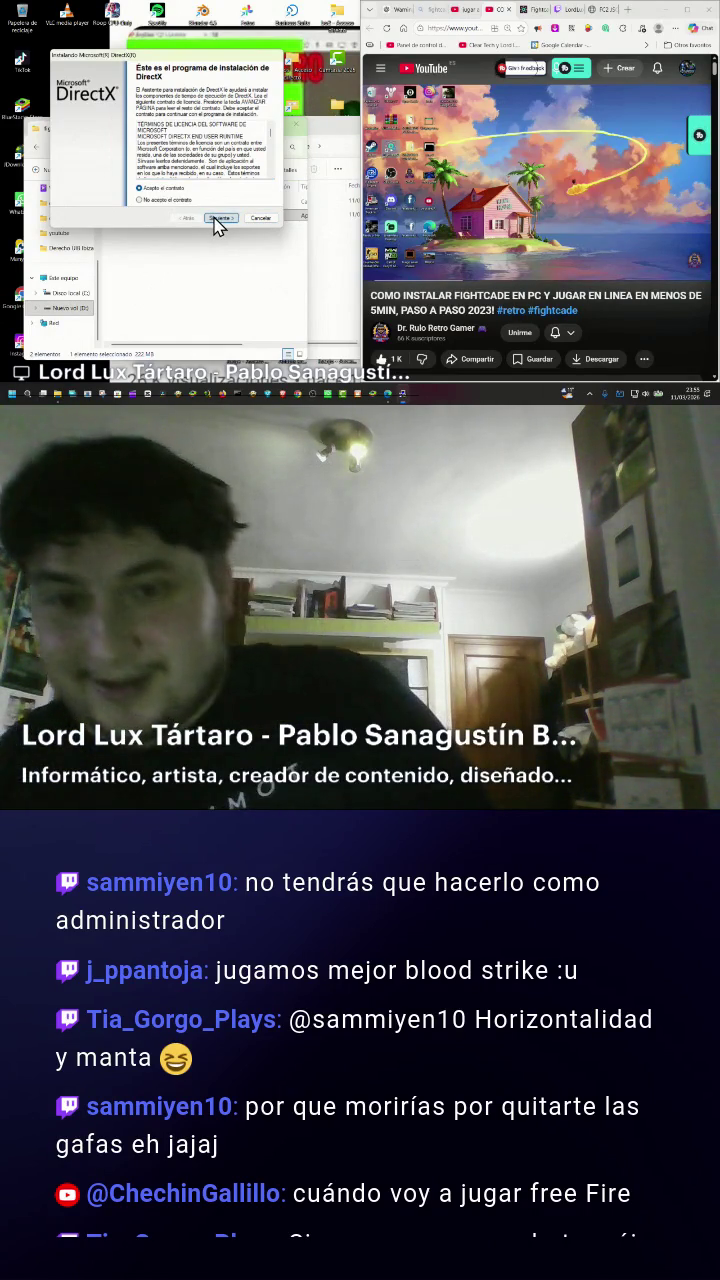
{"action": "left_click", "coordinate": [217, 218]}
{"action": "left_click", "coordinate": [217, 219]}
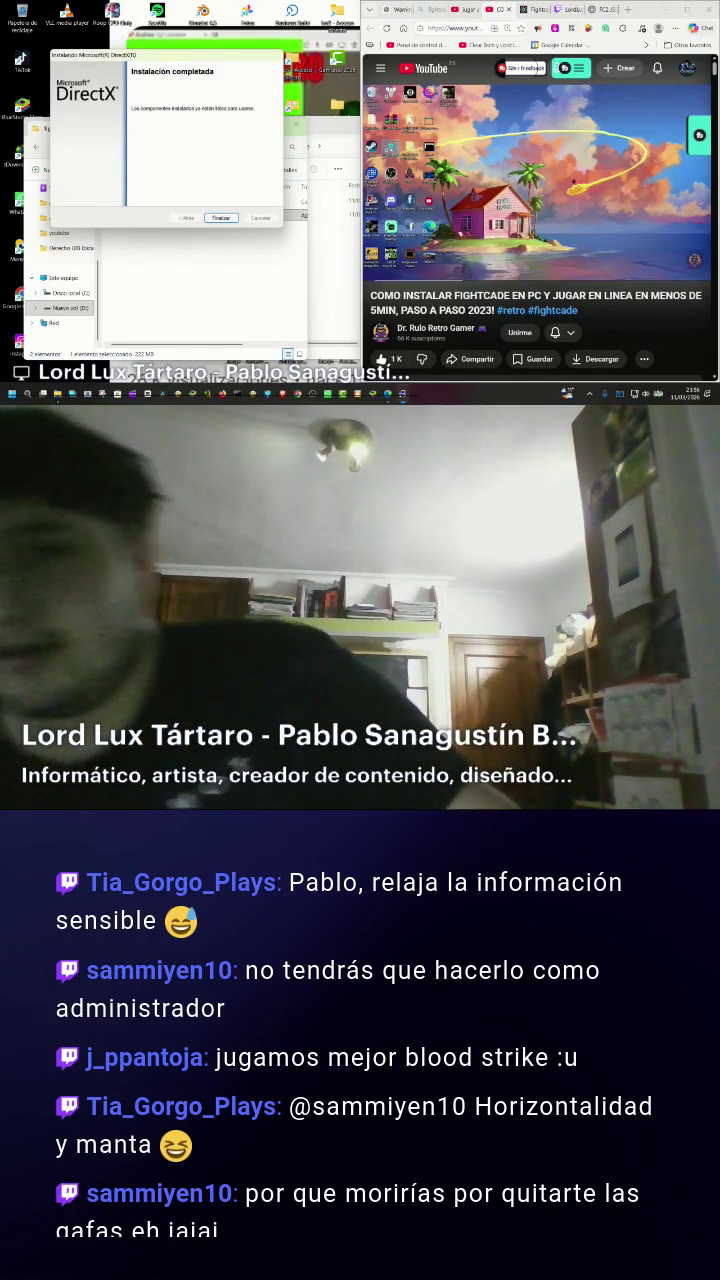
{"action": "left_click", "coordinate": [222, 218]}
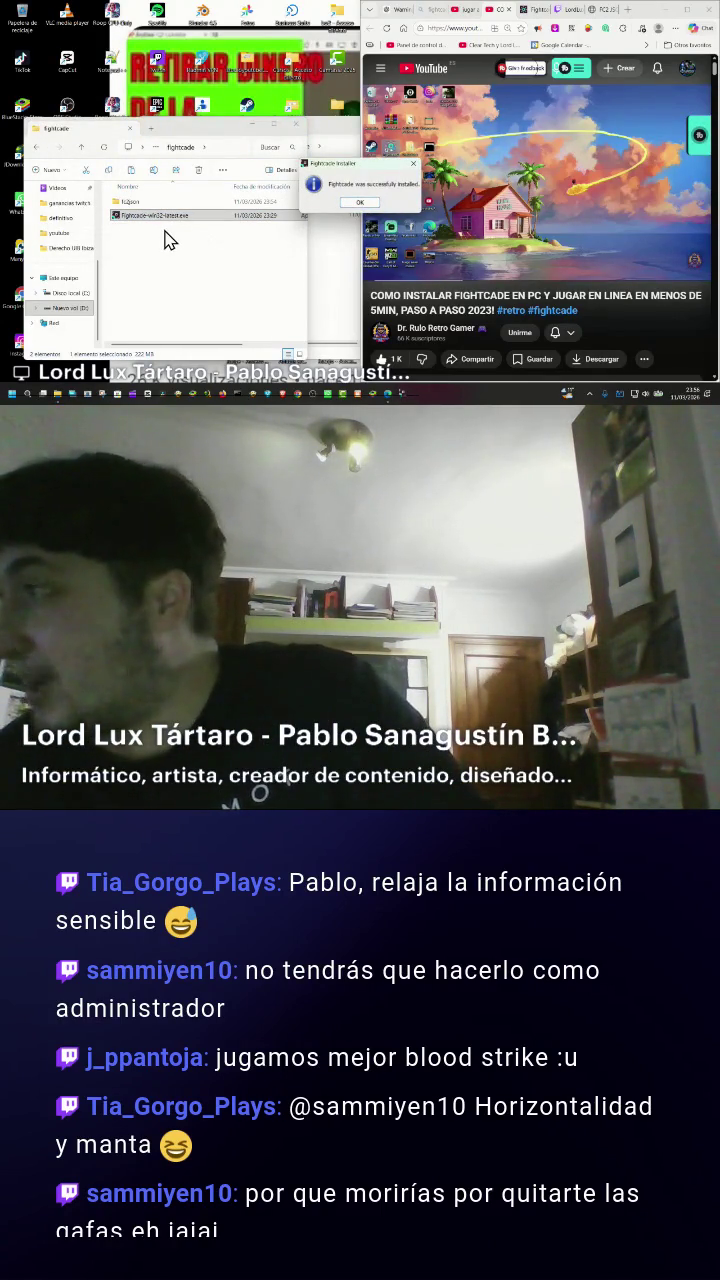
Dismiss the successful-install message and widen the File Explorer window.
{"action": "left_click", "coordinate": [360, 204]}
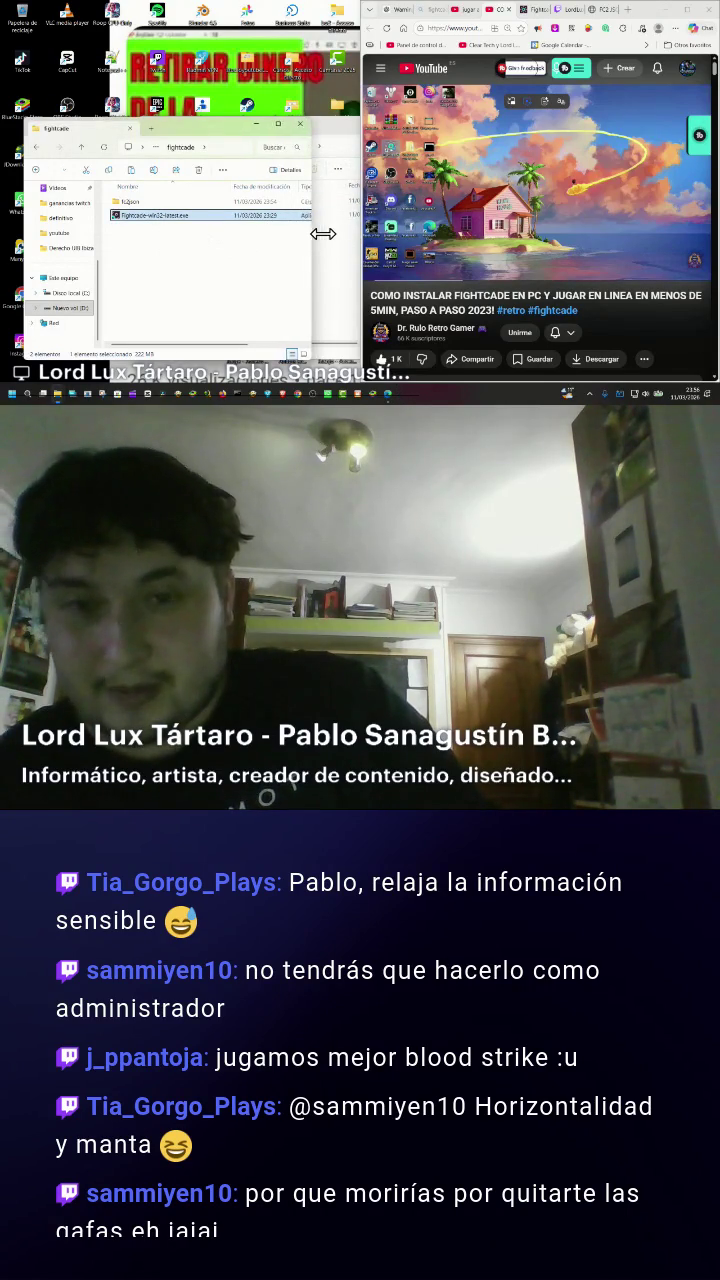
{"action": "left_click_drag", "start_coordinate": [318, 234], "coordinate": [343, 233]}
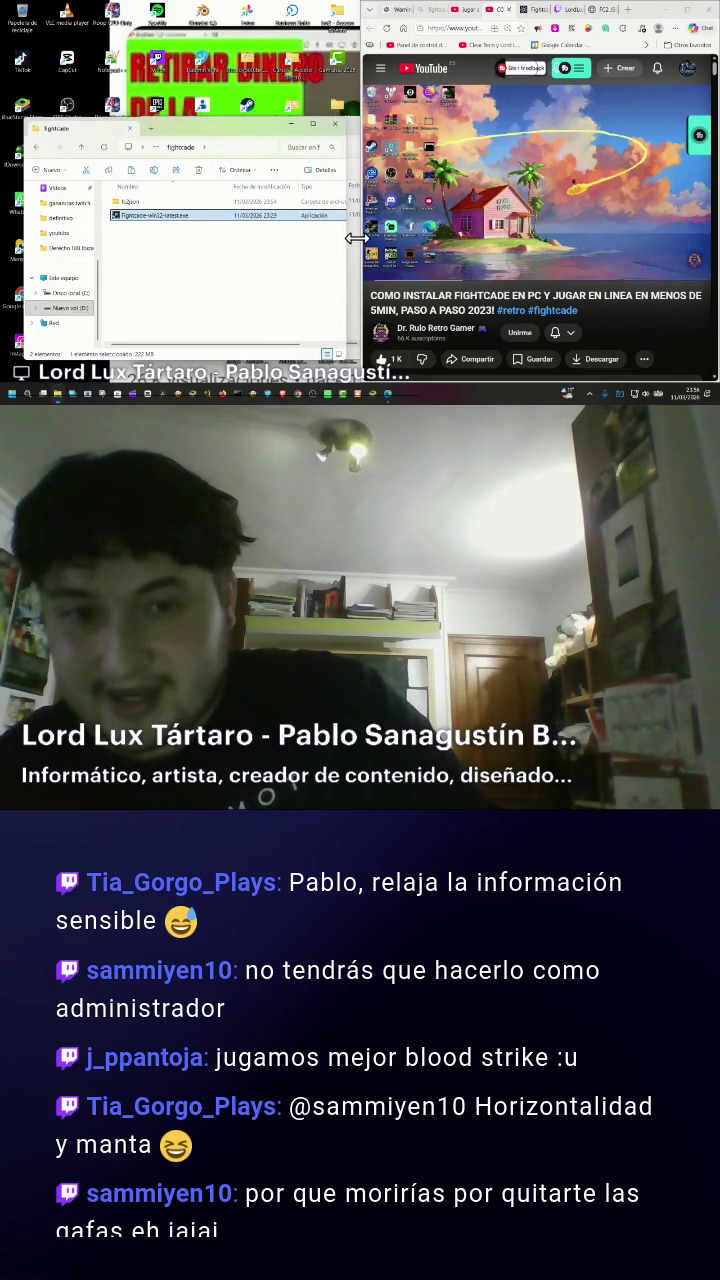
{"action": "mouse_move", "coordinate": [357, 241]}
{"action": "left_mouse_down"}
{"action": "mouse_move", "coordinate": [385, 240]}
{"action": "mouse_move", "coordinate": [366, 244]}
{"action": "left_mouse_up"}
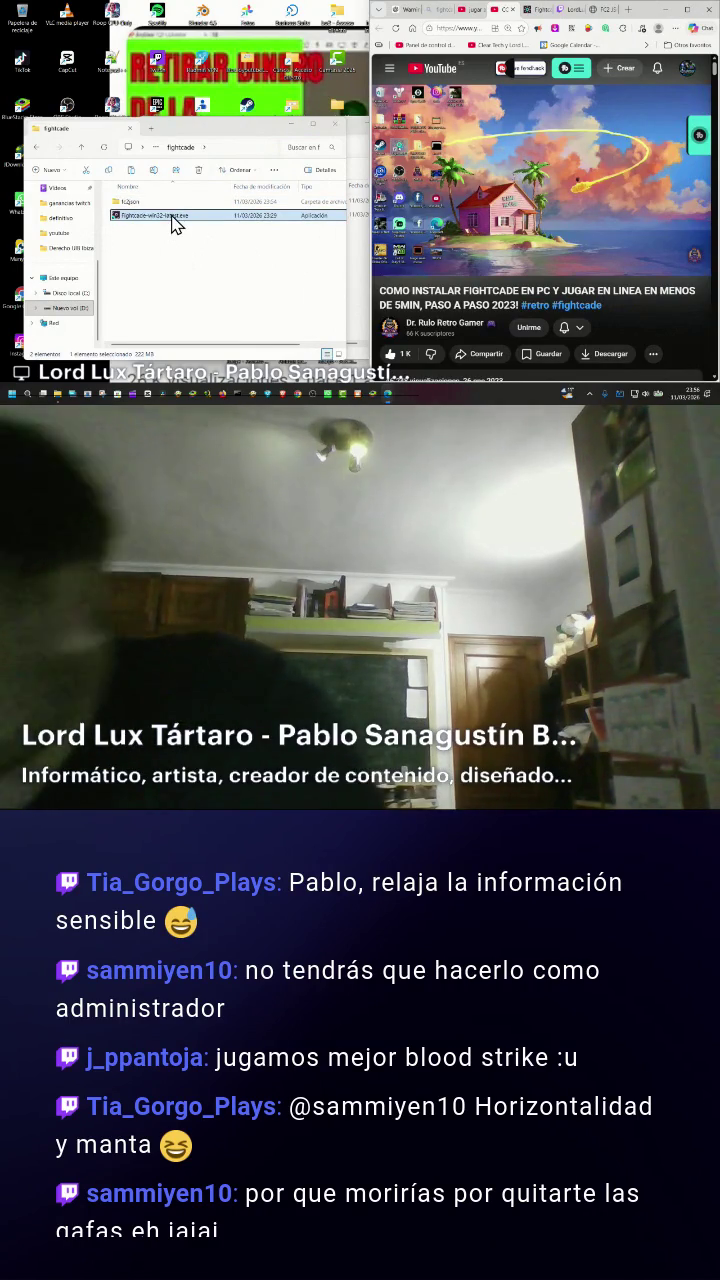
Select Fightcade2.exe in the Documents folder, then bring up the Start menu.
{"action": "left_click", "coordinate": [83, 150]}
{"action": "scroll", "coordinate": [72, 225], "scroll_direction": "up", "scroll_amount": 3}
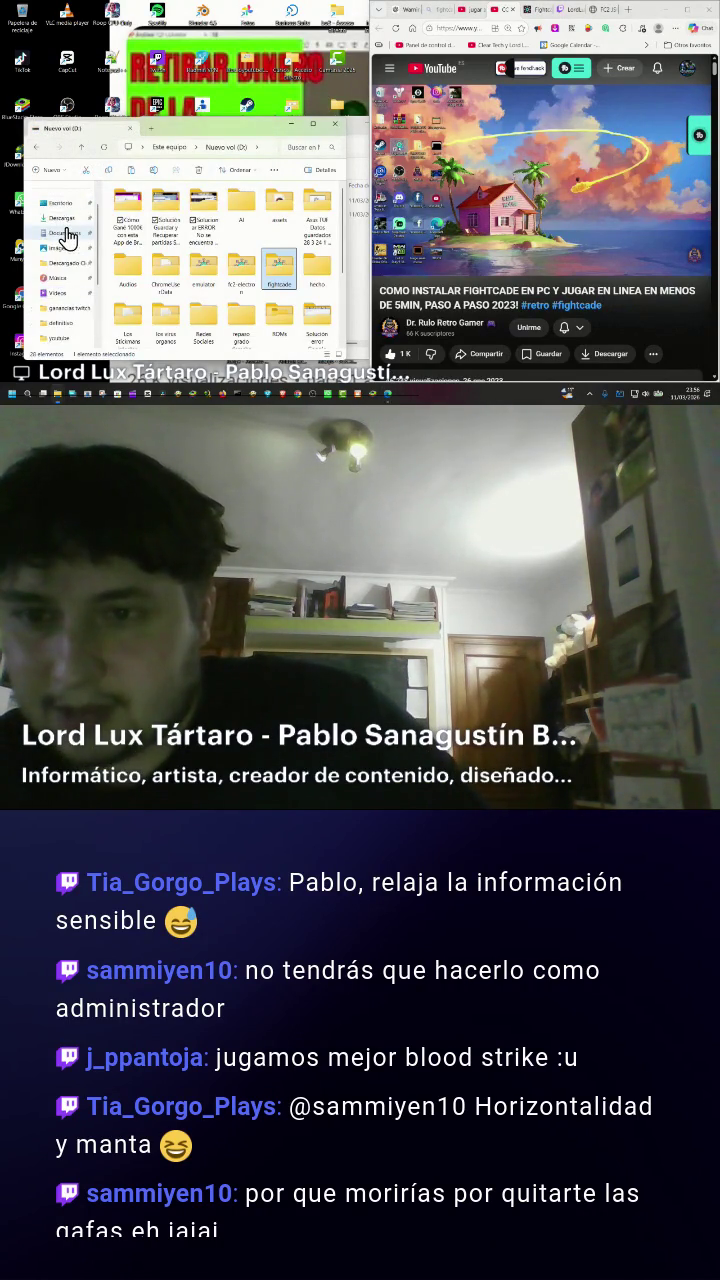
{"action": "left_click", "coordinate": [65, 267]}
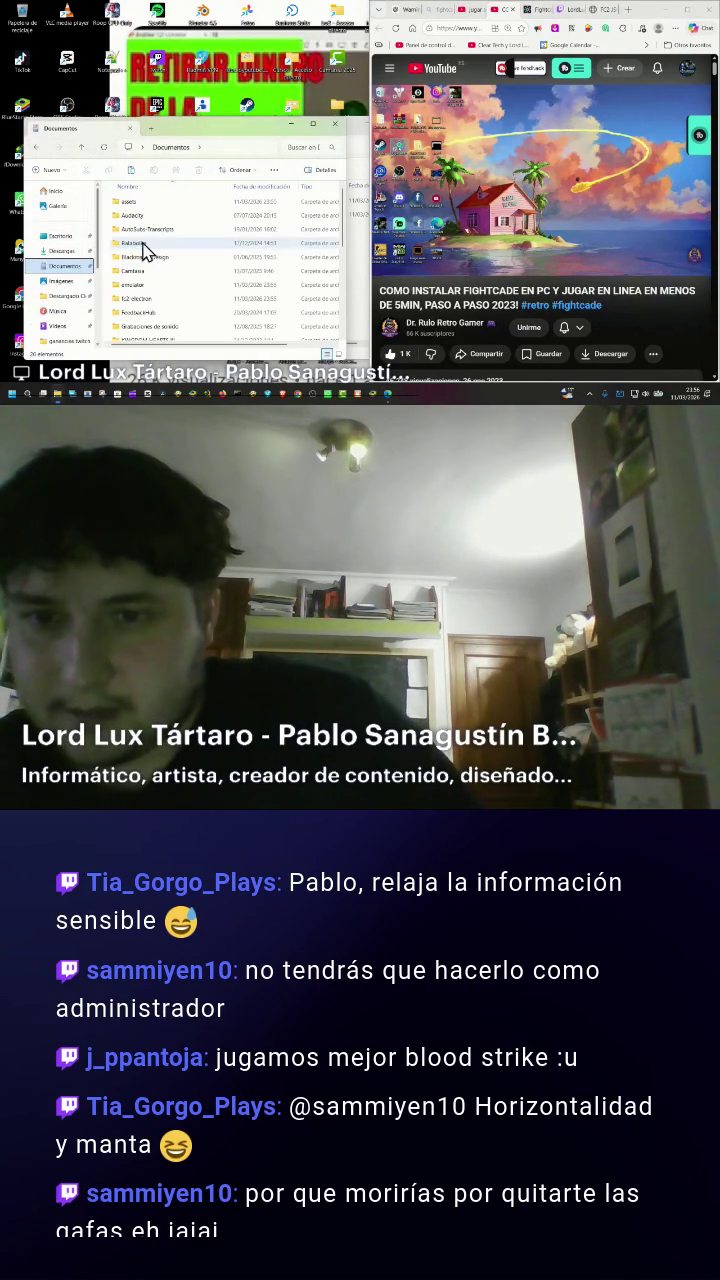
{"action": "type", "text": "fightcade"}
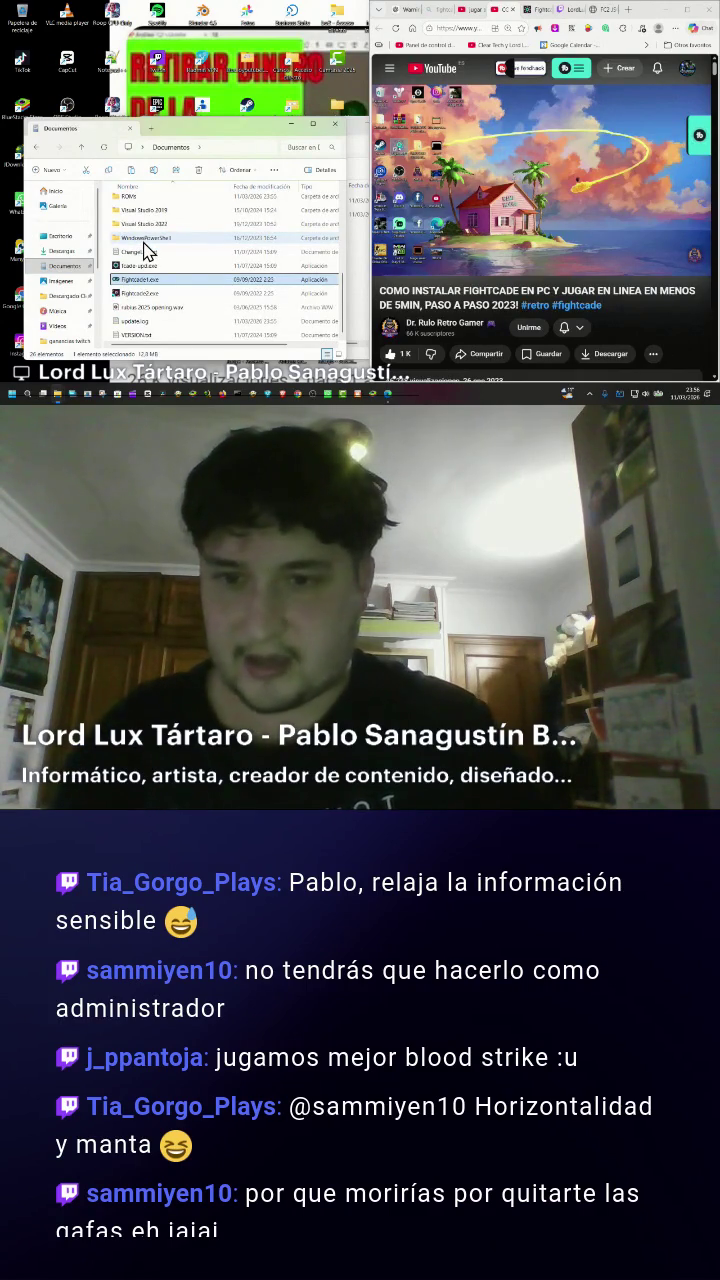
{"action": "type", "text": "fc"}
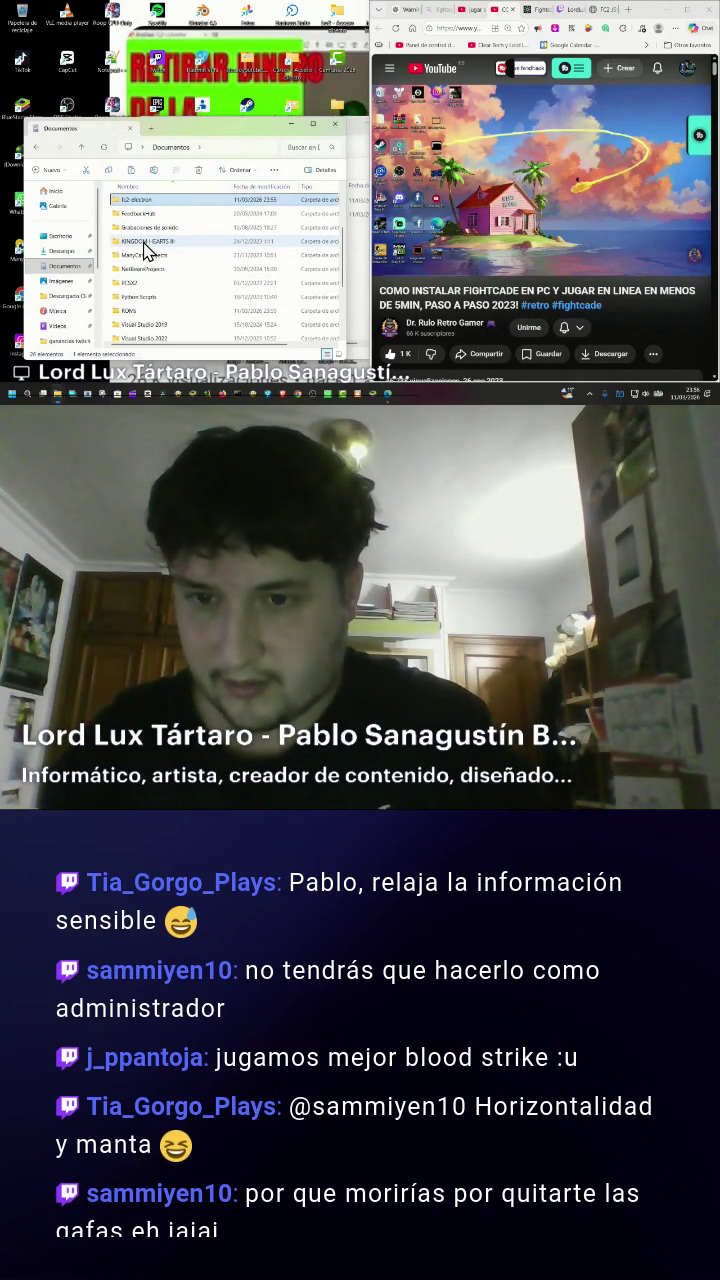
{"action": "type", "text": "fightcade"}
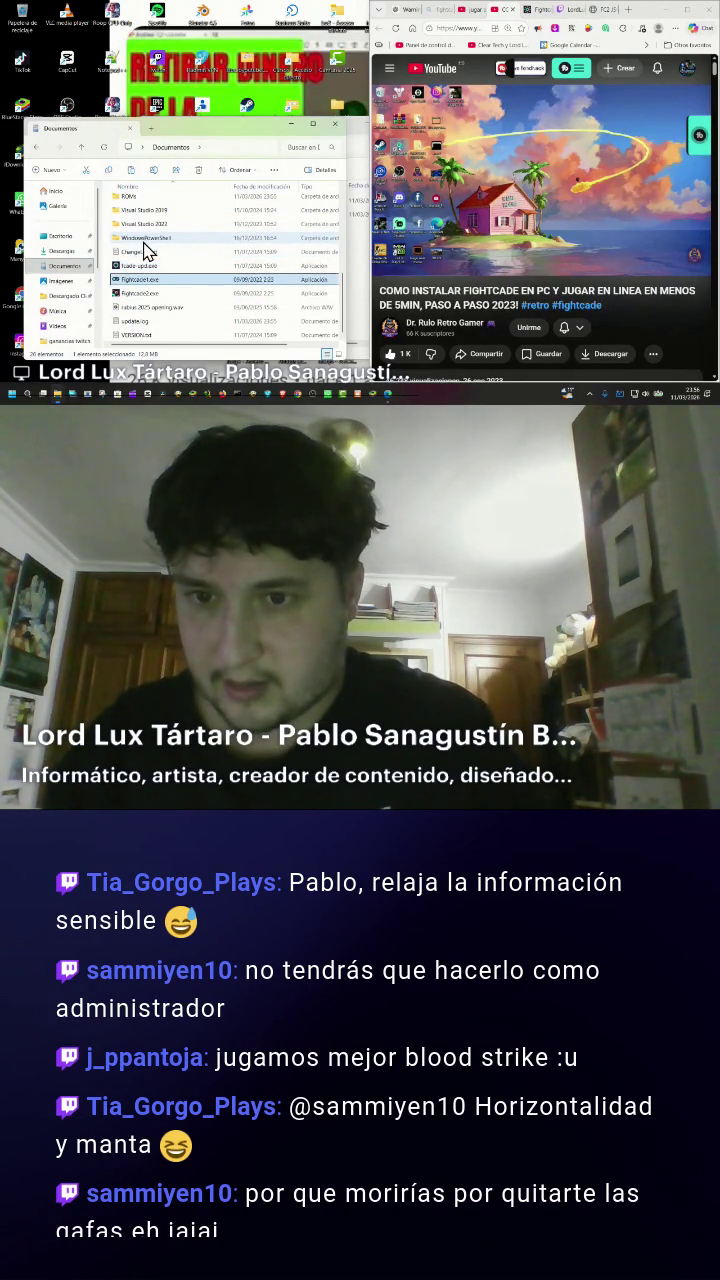
{"action": "key", "text": "Down"}
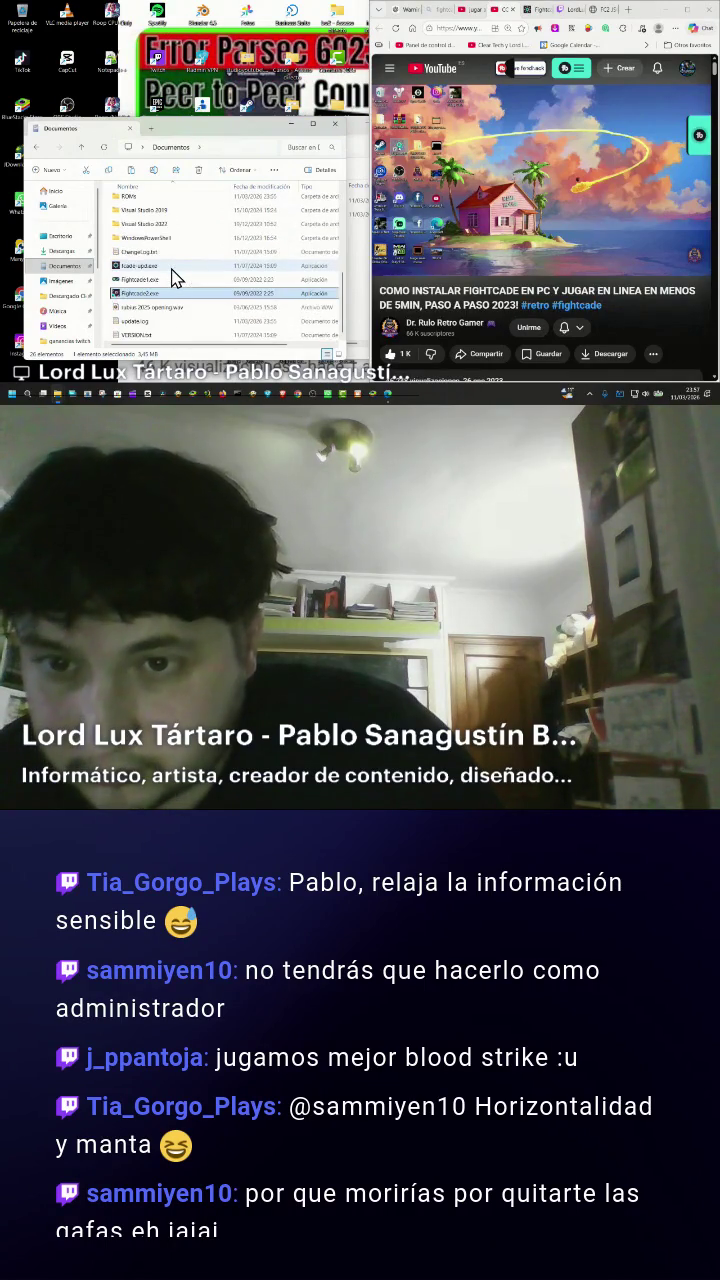
{"action": "scroll", "coordinate": [190, 280], "scroll_direction": "up", "scroll_amount": 5}
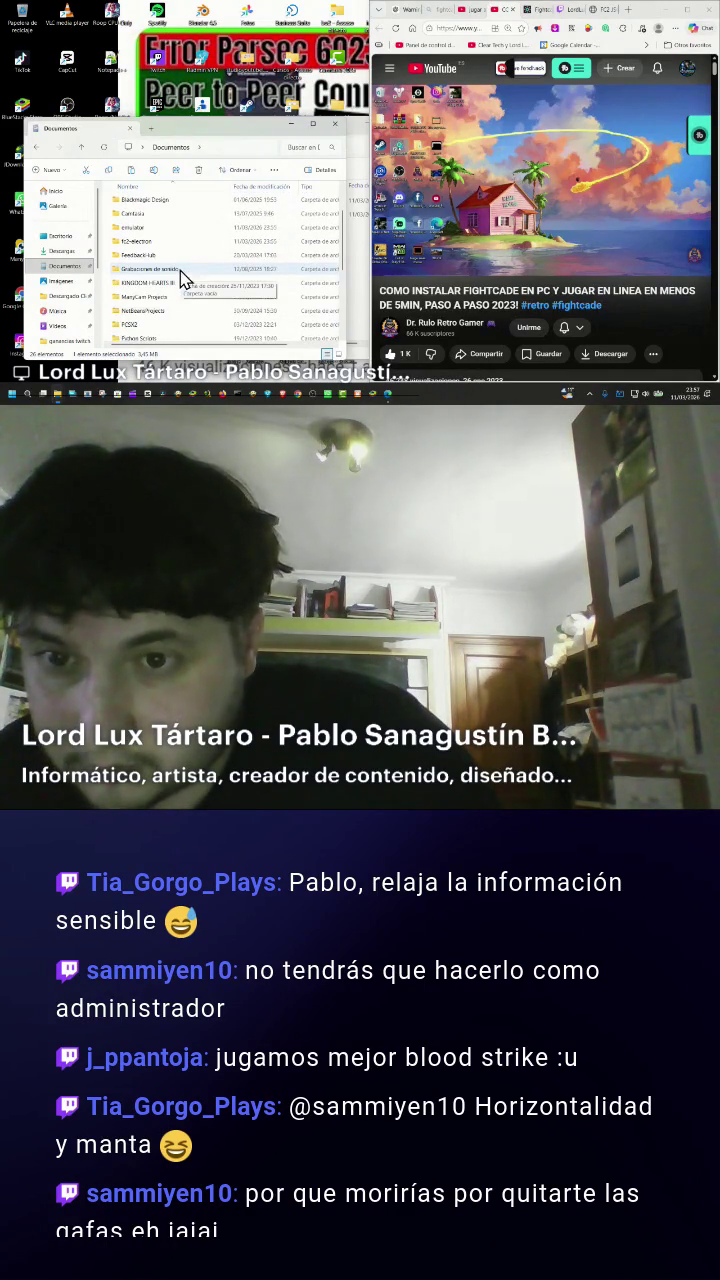
{"action": "scroll", "coordinate": [165, 268], "scroll_direction": "down", "scroll_amount": 5}
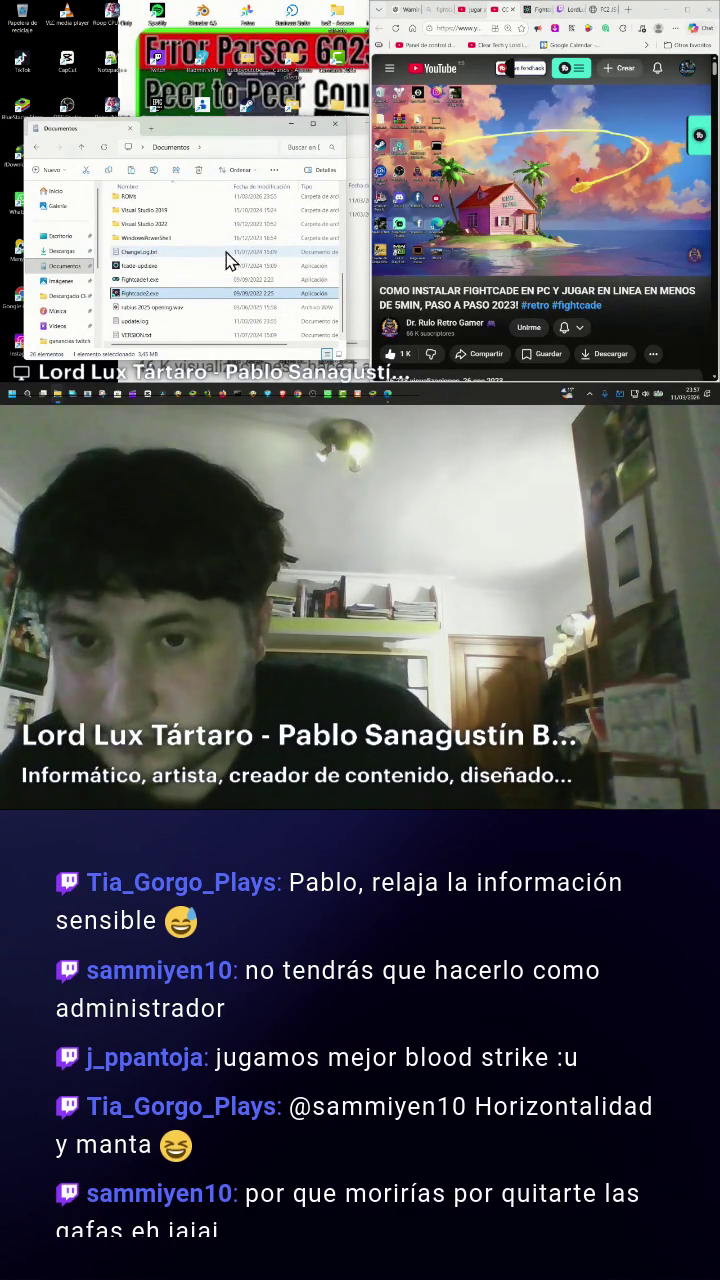
{"action": "left_click", "coordinate": [8, 396]}
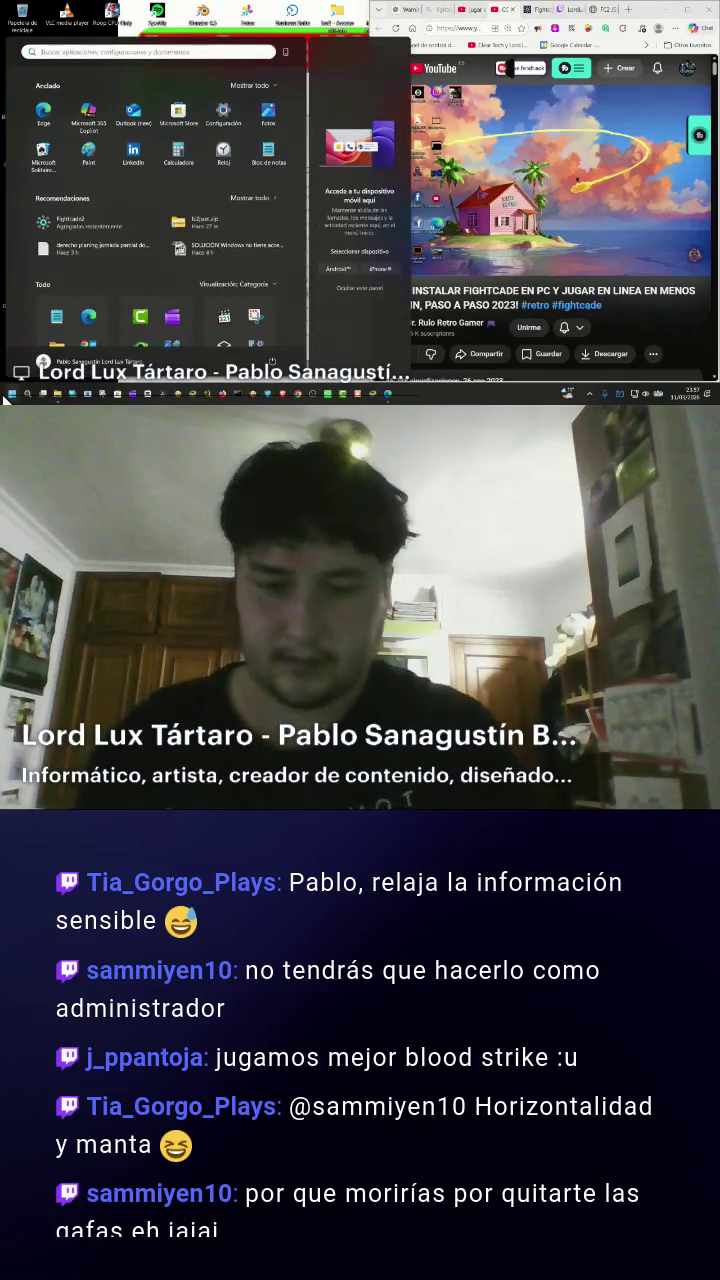
Search 'fight' and open the Fightcade shortcut's Start Menu folder.
{"action": "type", "text": "fight"}
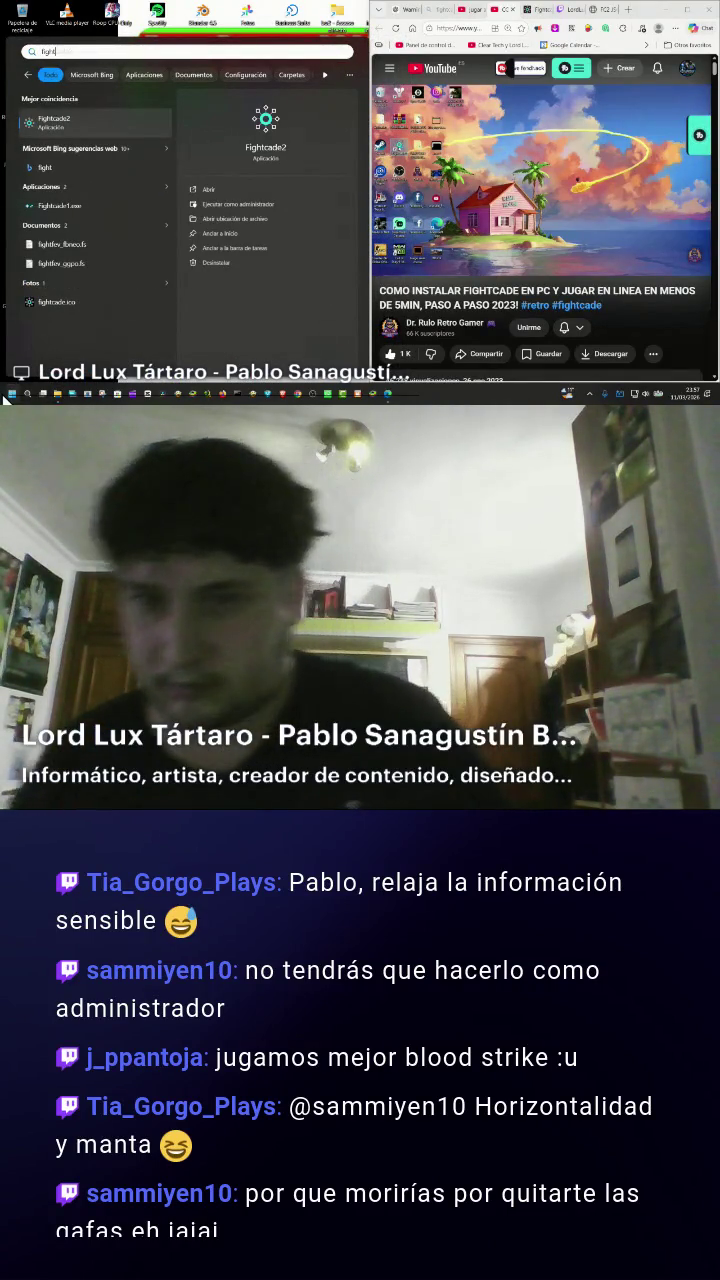
{"action": "left_click", "coordinate": [219, 216]}
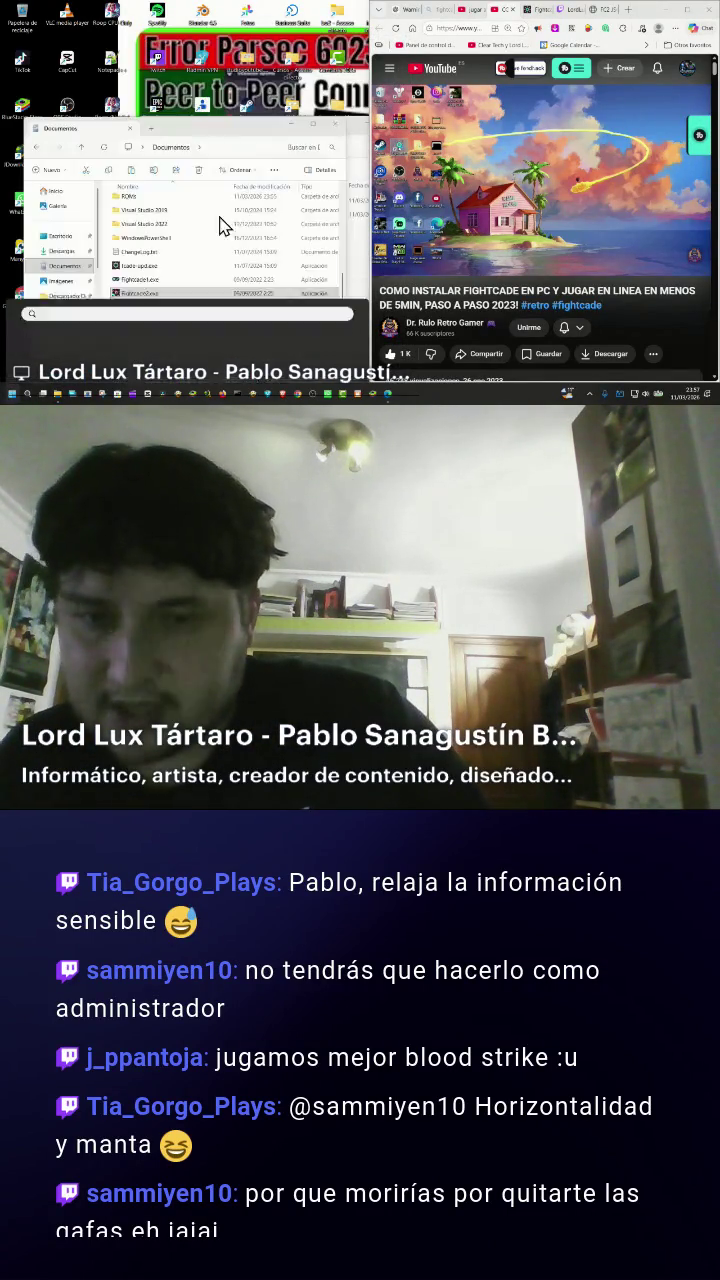
{"action": "double_click", "coordinate": [157, 216]}
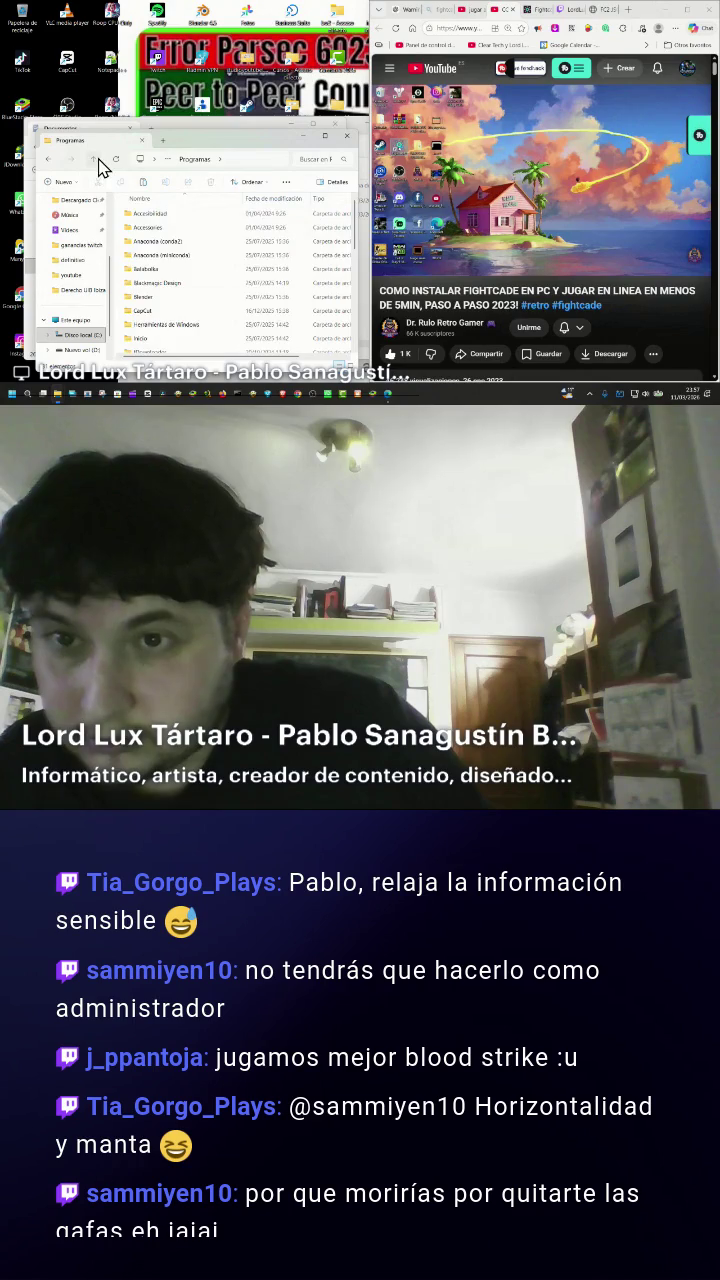
{"action": "left_click", "coordinate": [93, 159]}
Open the shortcut's target location, showing Fightcade2.exe in Documents.
{"action": "right_click", "coordinate": [157, 236]}
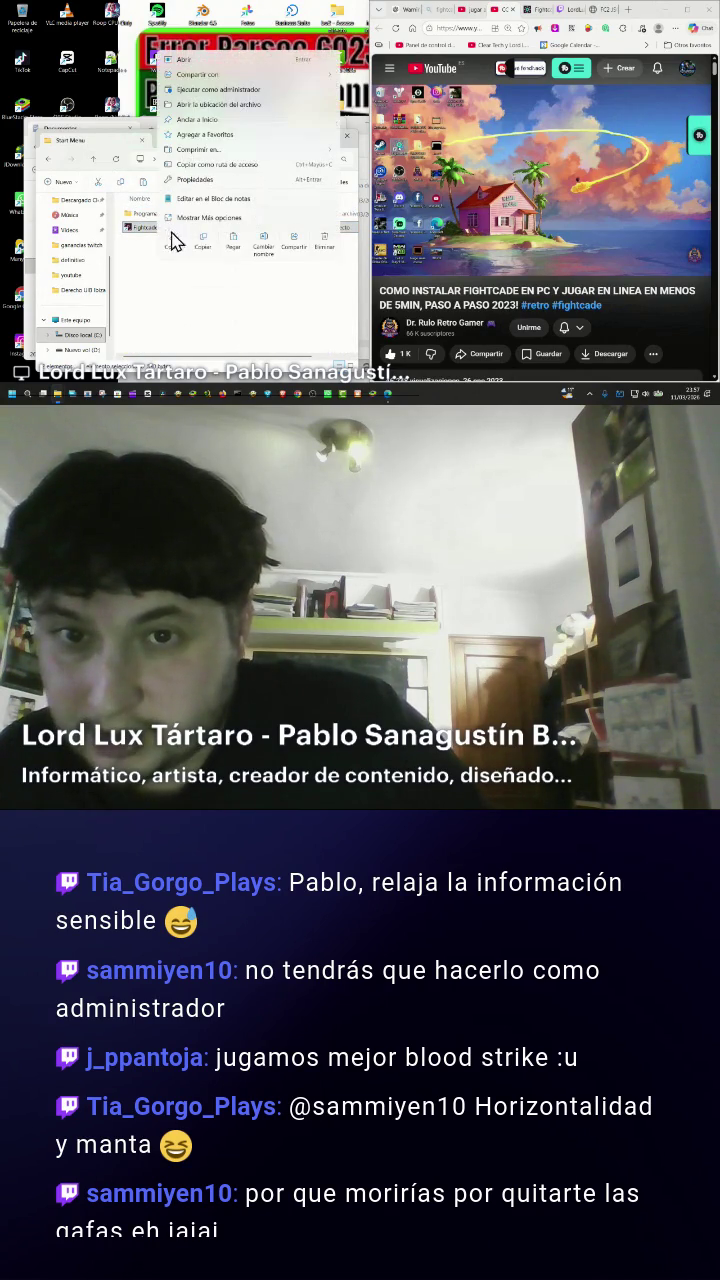
{"action": "left_click", "coordinate": [210, 218]}
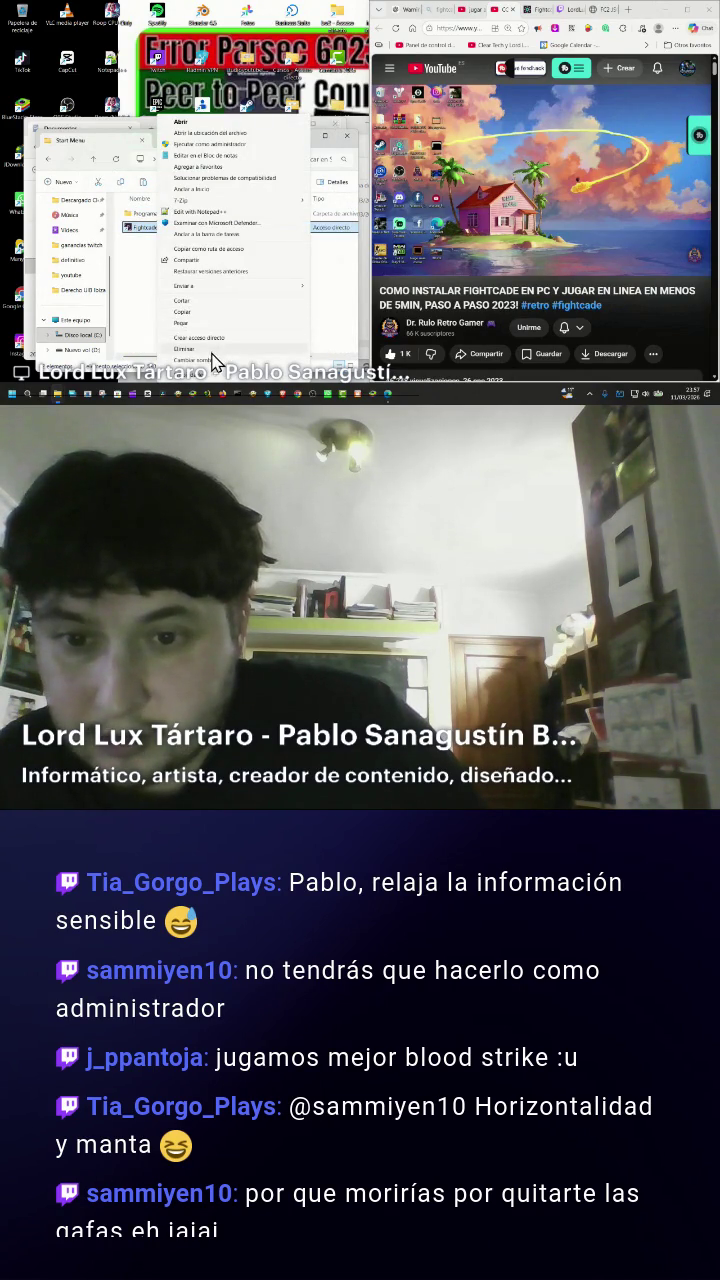
{"action": "left_click", "coordinate": [223, 134]}
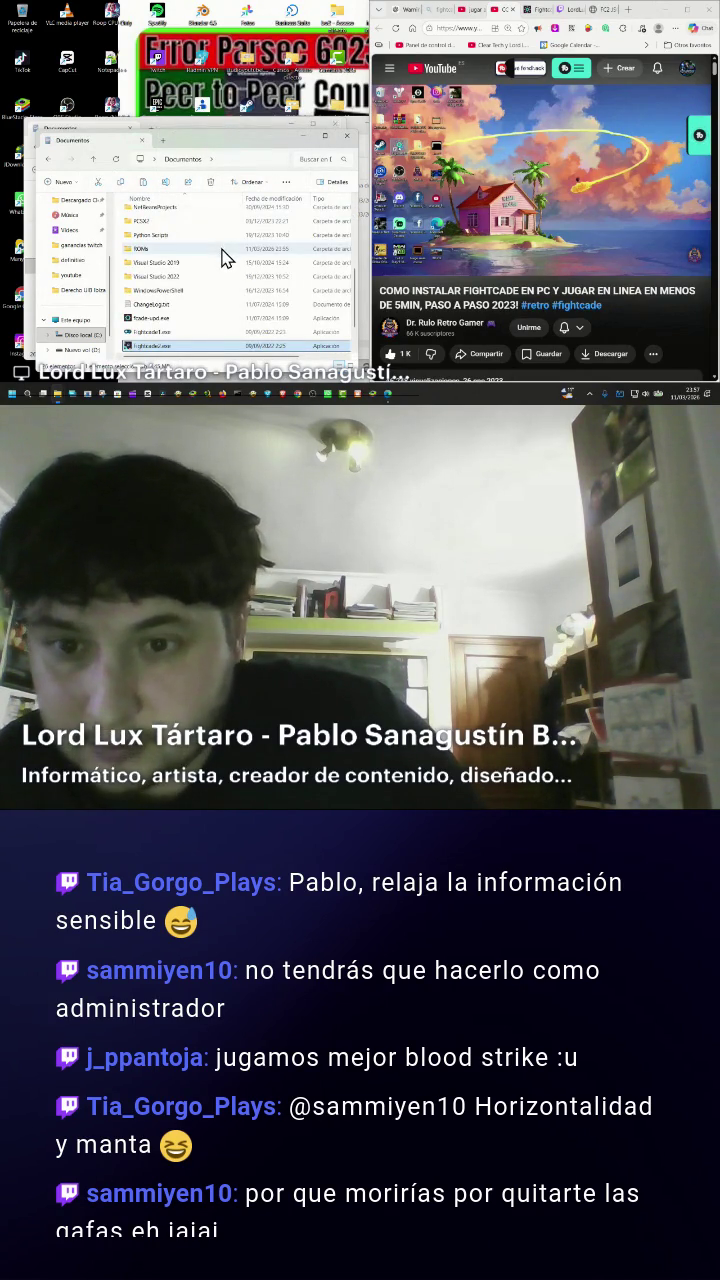
{"action": "scroll", "coordinate": [212, 278], "scroll_direction": "down", "scroll_amount": 1}
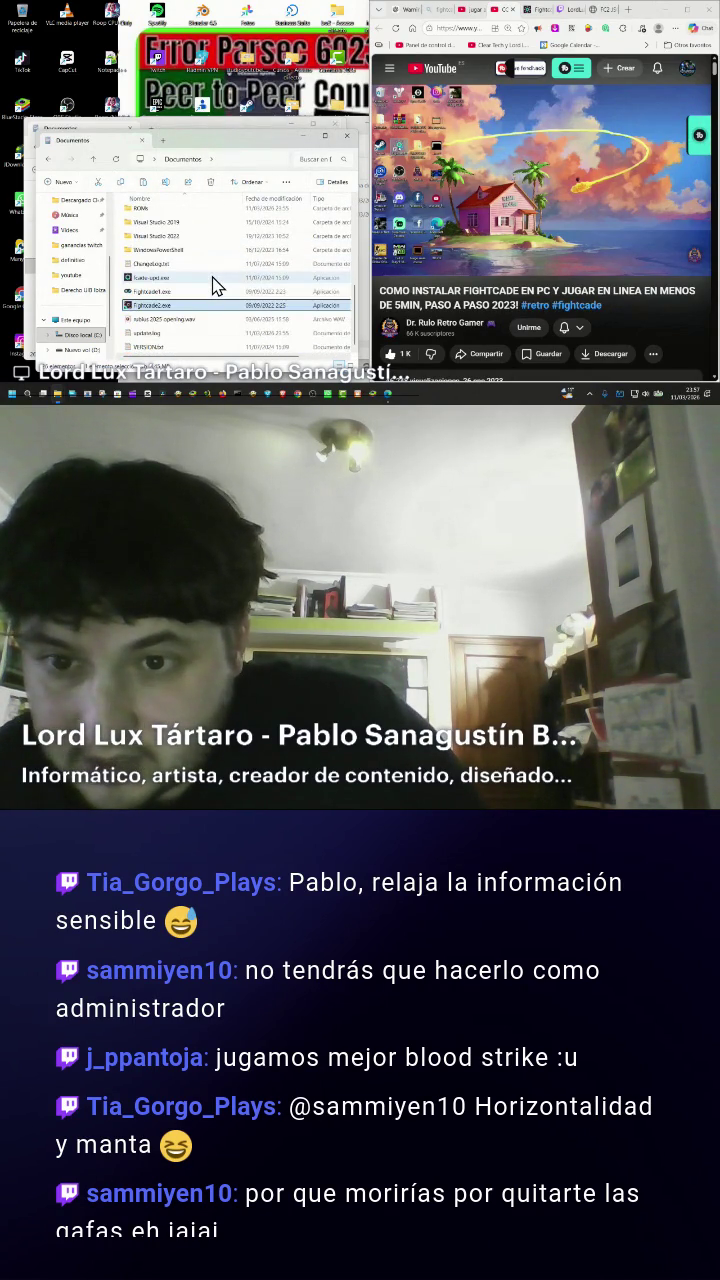